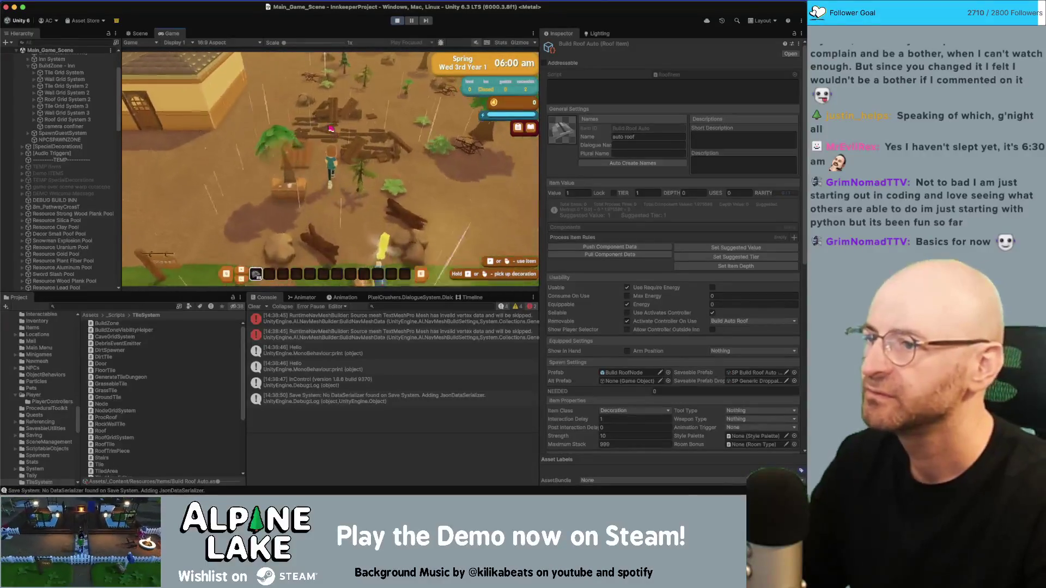
# Step: Start build mode in the Game view, then view the RoofGridSystem error's stack trace in the Console
pyautogui.click(327, 125)
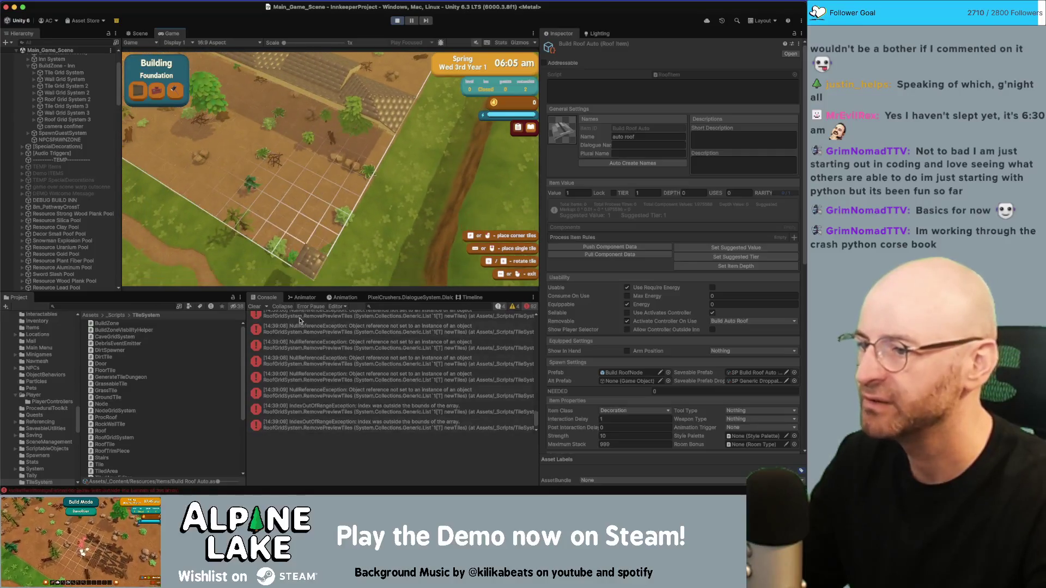
pyautogui.click(299, 323)
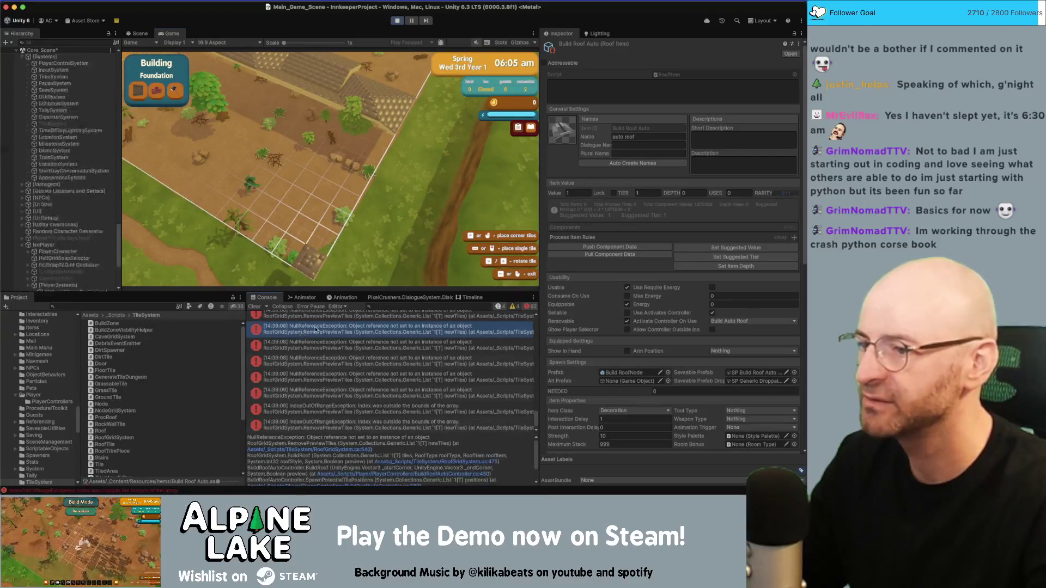
pyautogui.click(398, 21)
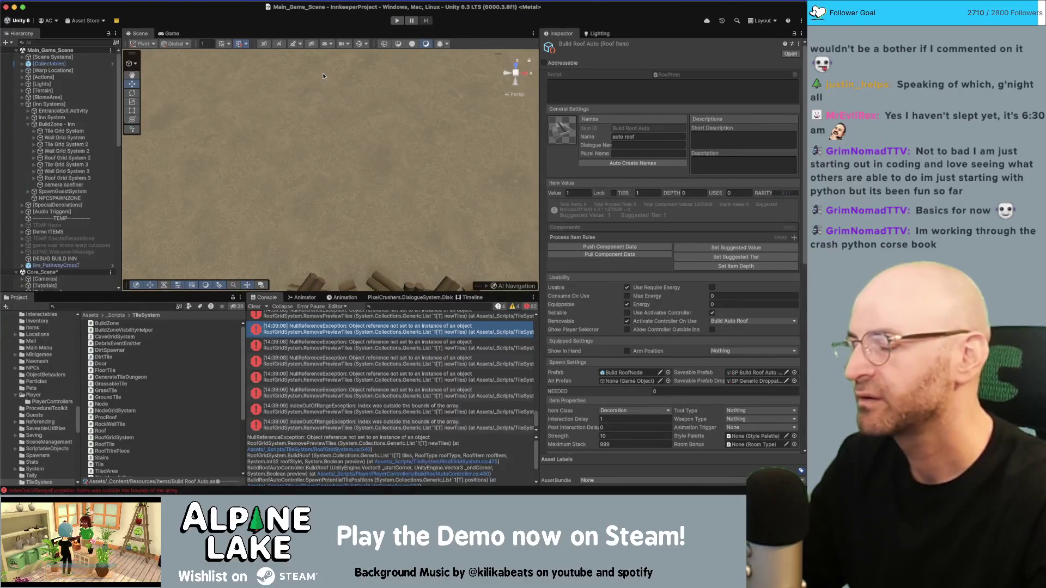
# Step: Select the 14:39:01 IndexOutOfRangeException and open RoofGridSystem.cs at line 510 in Rider
pyautogui.click(396, 357)
pyautogui.scroll(3, 386, 362)
pyautogui.scroll(5, 385, 362)
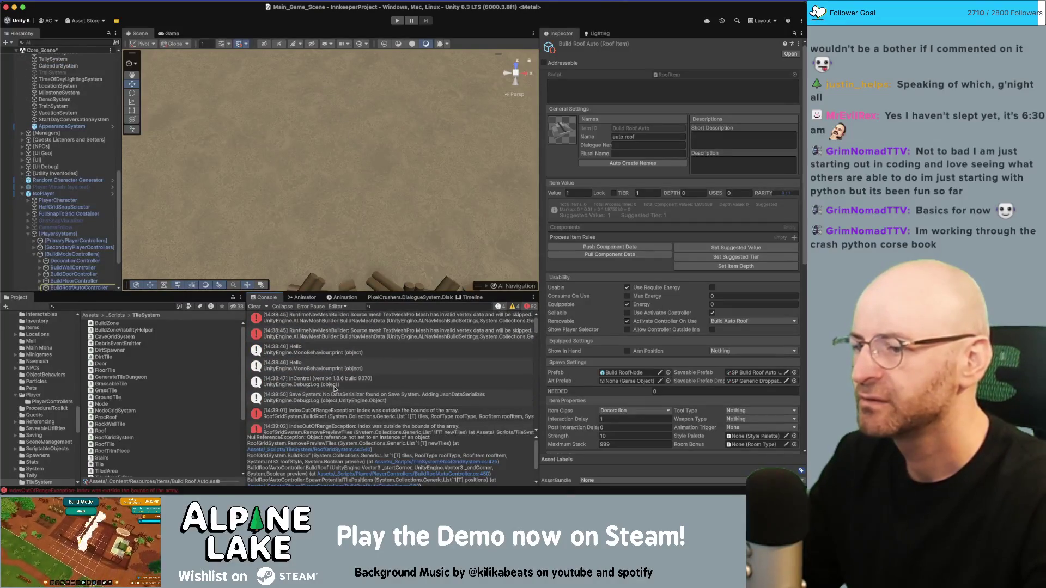
pyautogui.click(338, 416)
pyautogui.click(402, 449)
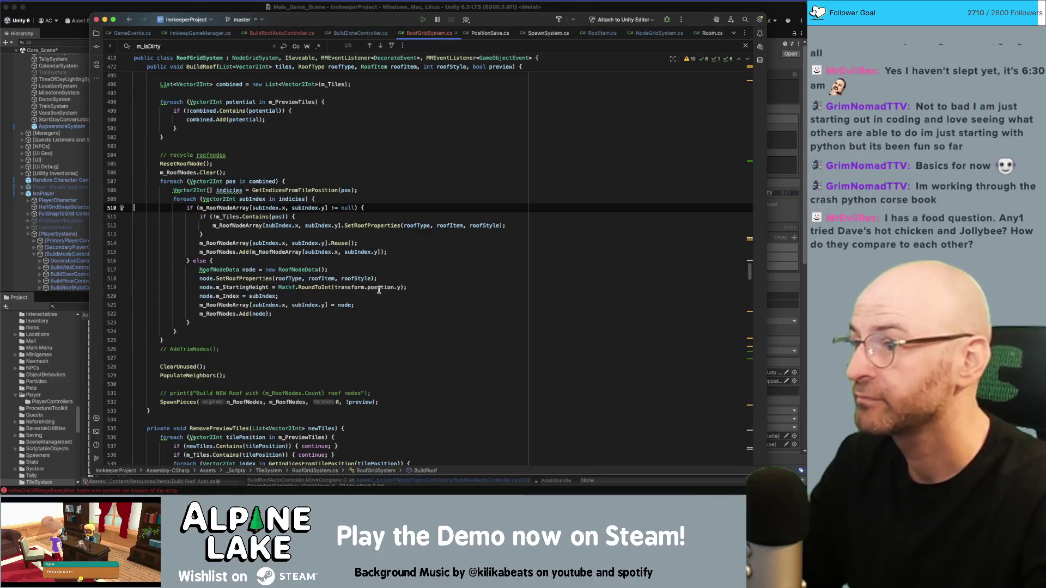
# Step: Follow the stack trace to BuildRoofAutoController.cs's BuildRoof call and SpawnPotentialTilePositions at line 389
pyautogui.press('super+Tab')
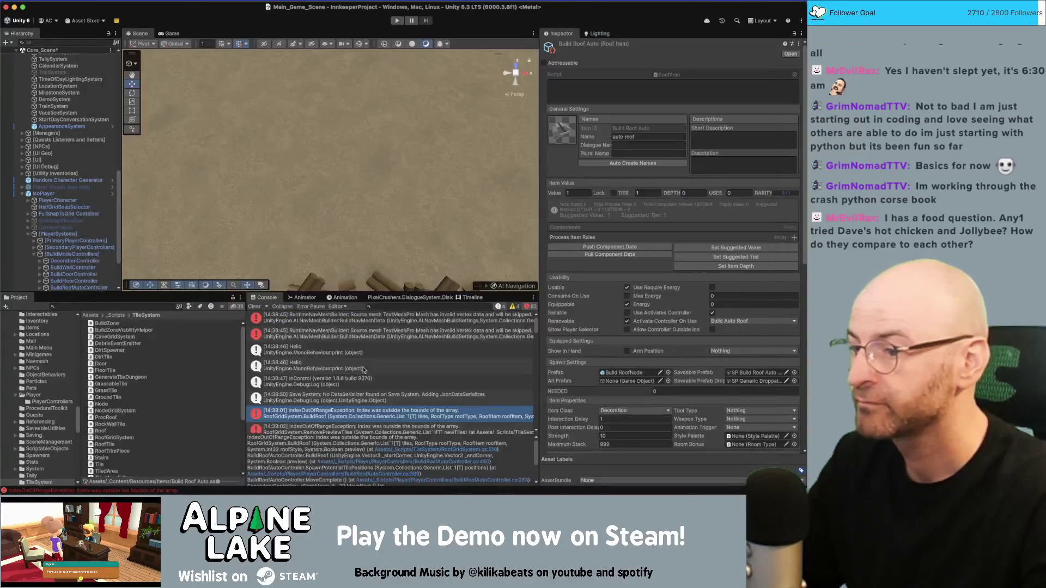
pyautogui.click(391, 461)
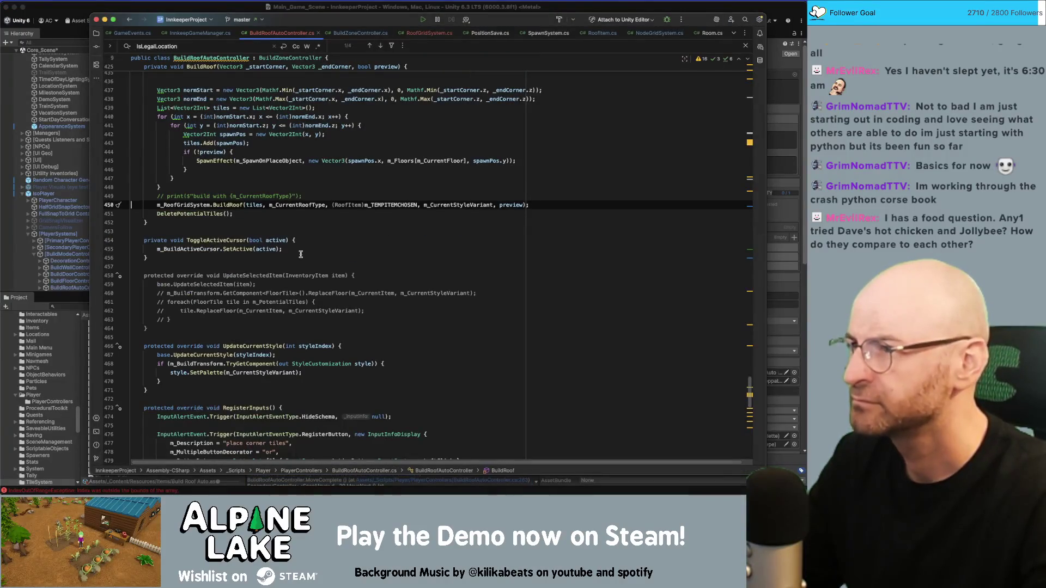
pyautogui.press('super+Tab')
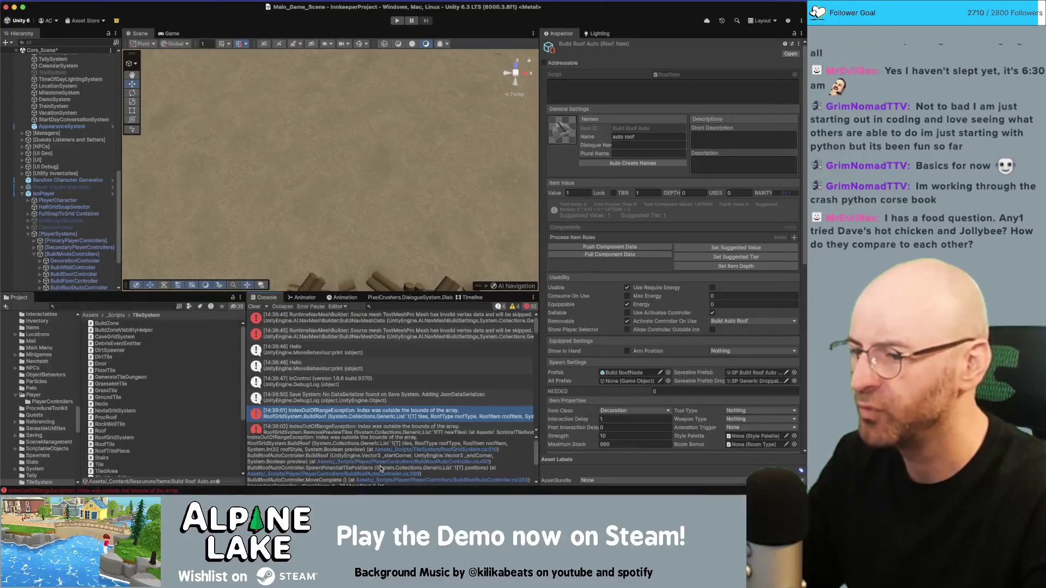
pyautogui.click(380, 474)
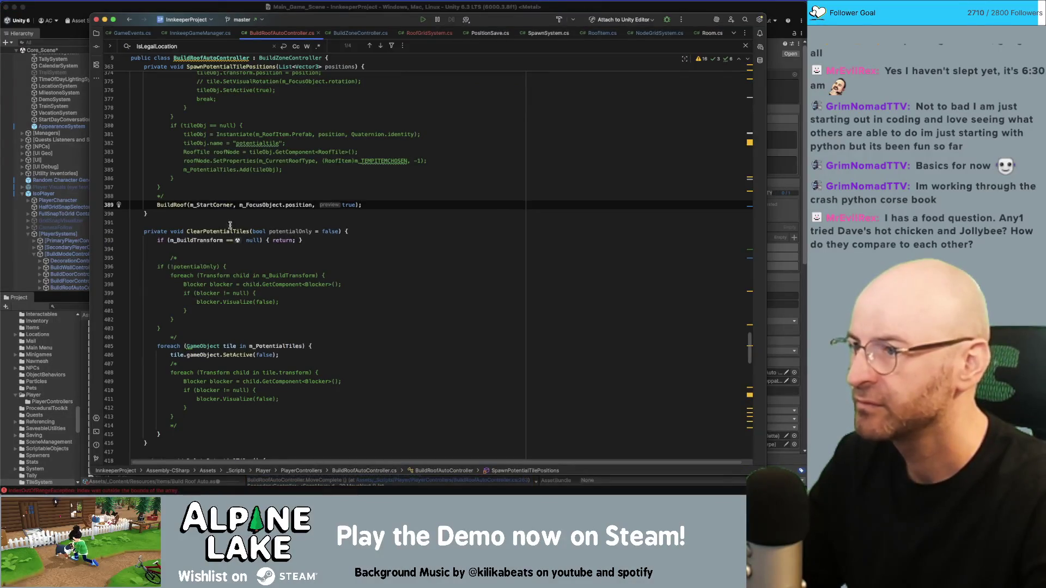
# Step: Delete the commented-out tile-spawning block from SpawnPotentialTilePositions
pyautogui.scroll(3, 230, 239)
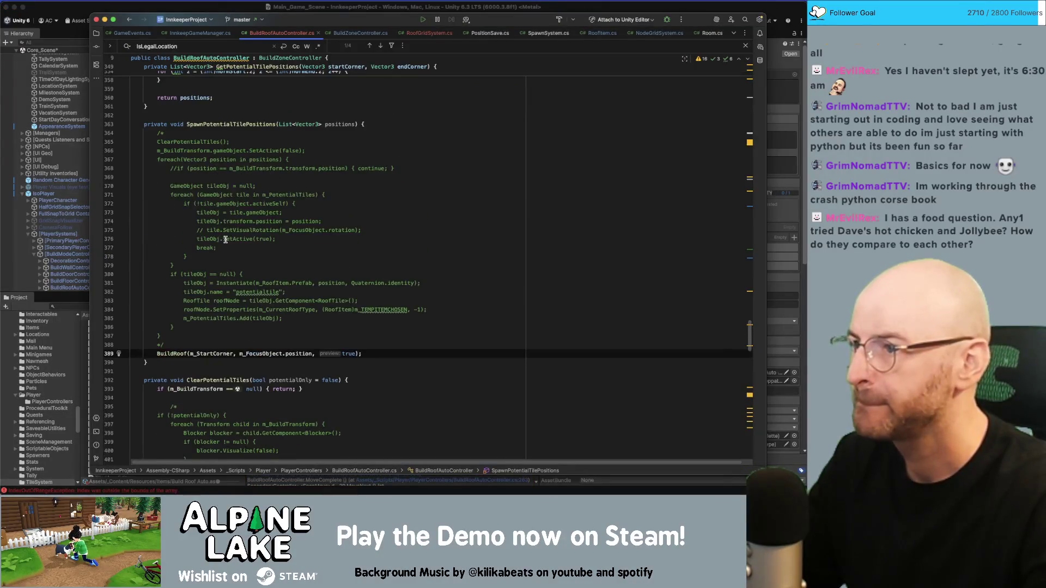
pyautogui.click(226, 126)
pyautogui.moveTo(165, 345); pyautogui.dragTo(158, 134)
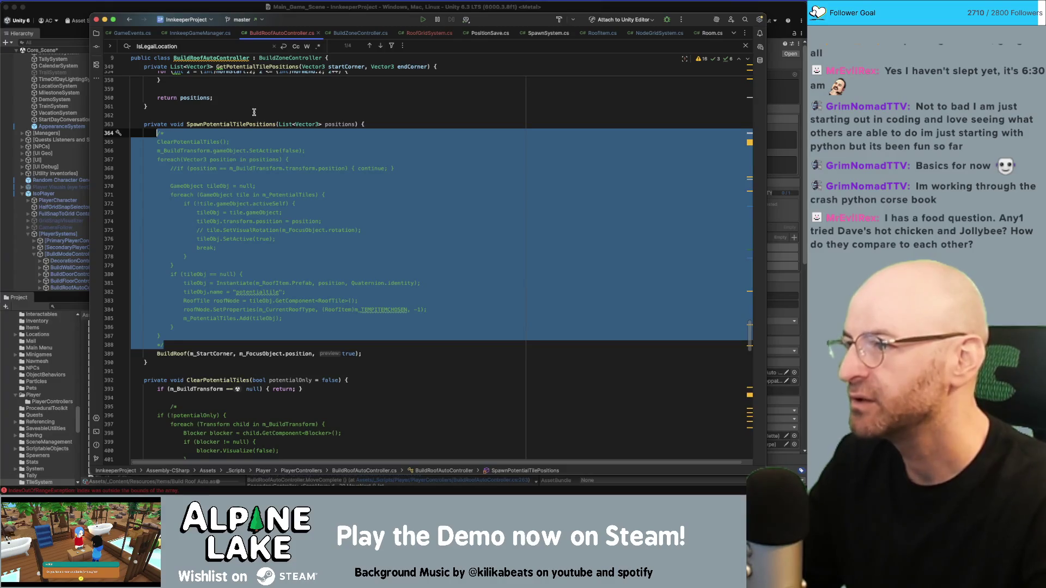
pyautogui.press('BackSpace')
pyautogui.press('BackSpace')
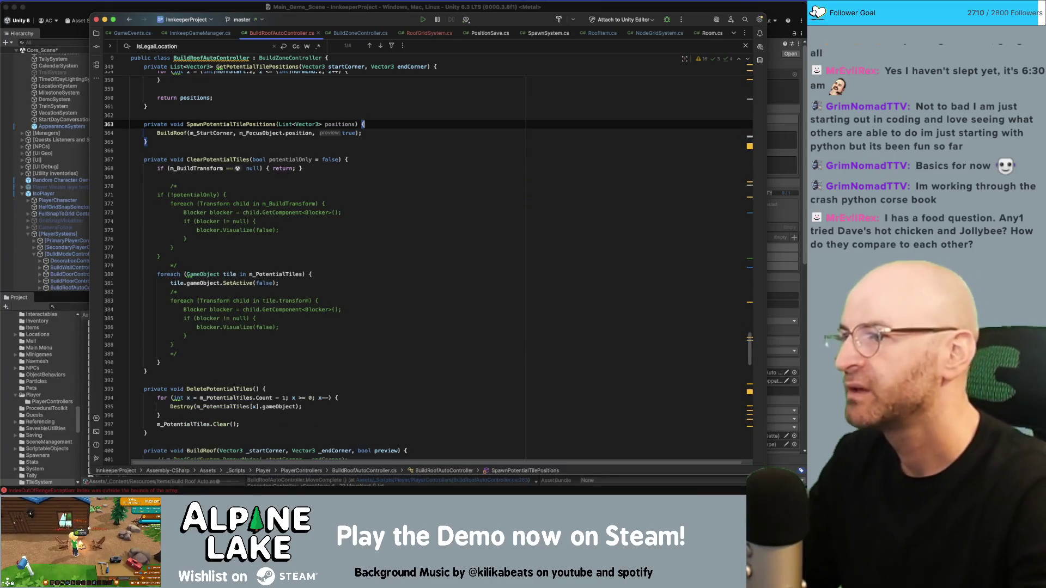
# Step: Search the file for SpawnPotentialTilePositions to trace its call on line 263
pyautogui.doubleClick(239, 125)
pyautogui.scroll(3, 240, 123)
pyautogui.press('super+f')
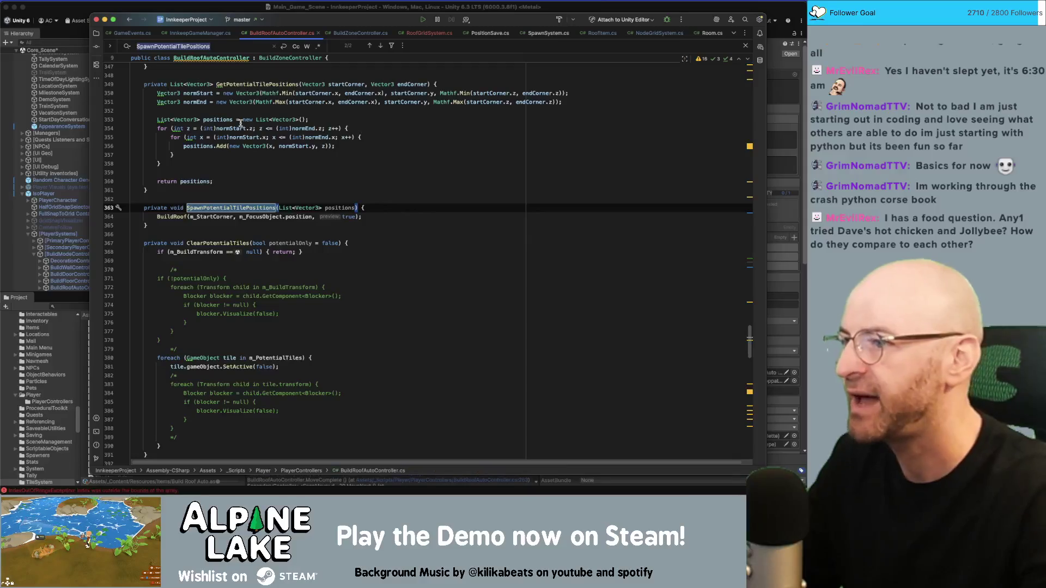
pyautogui.press('Return')
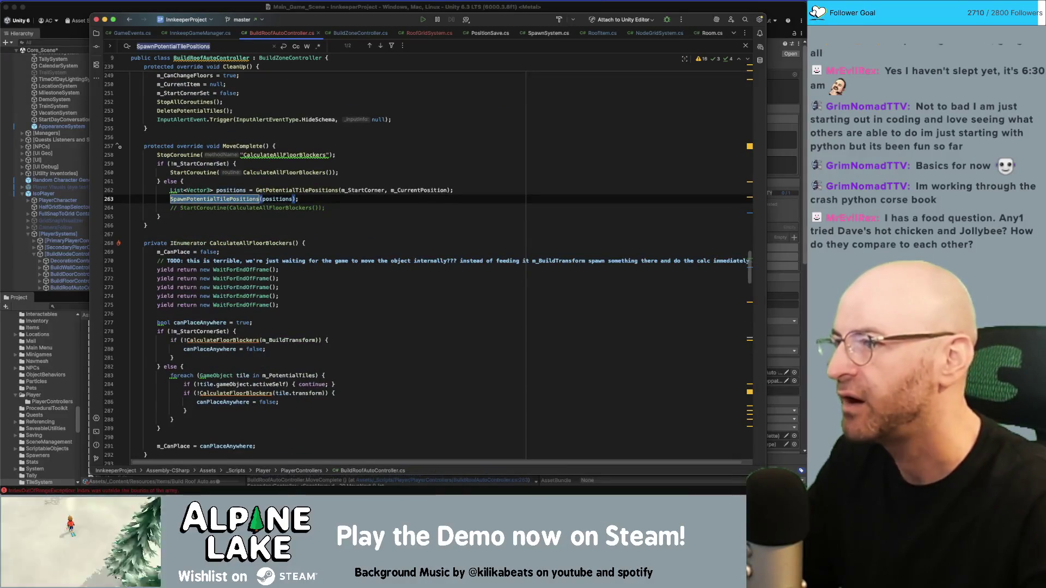
pyautogui.press('Return')
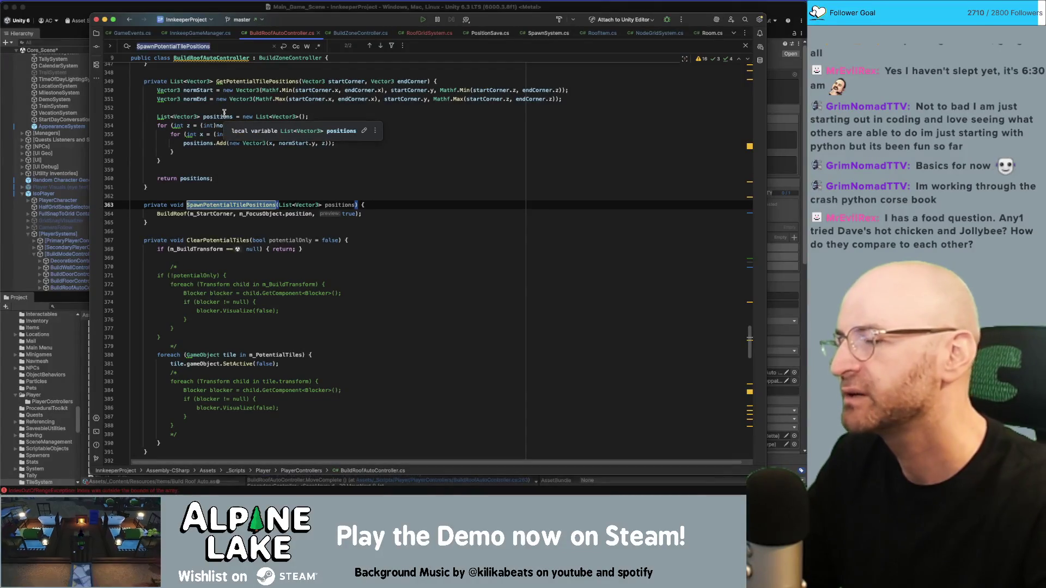
pyautogui.press('Return')
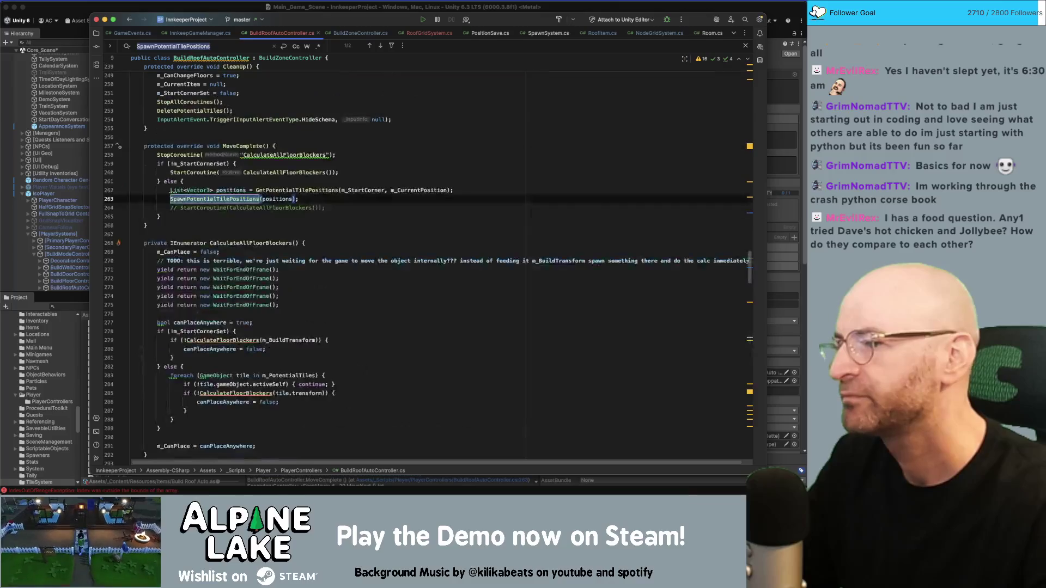
# Step: Trace where MoveComplete is called, reviewing the IsLegalLocation and m_FocusObject lines, then return to Unity
pyautogui.doubleClick(240, 146)
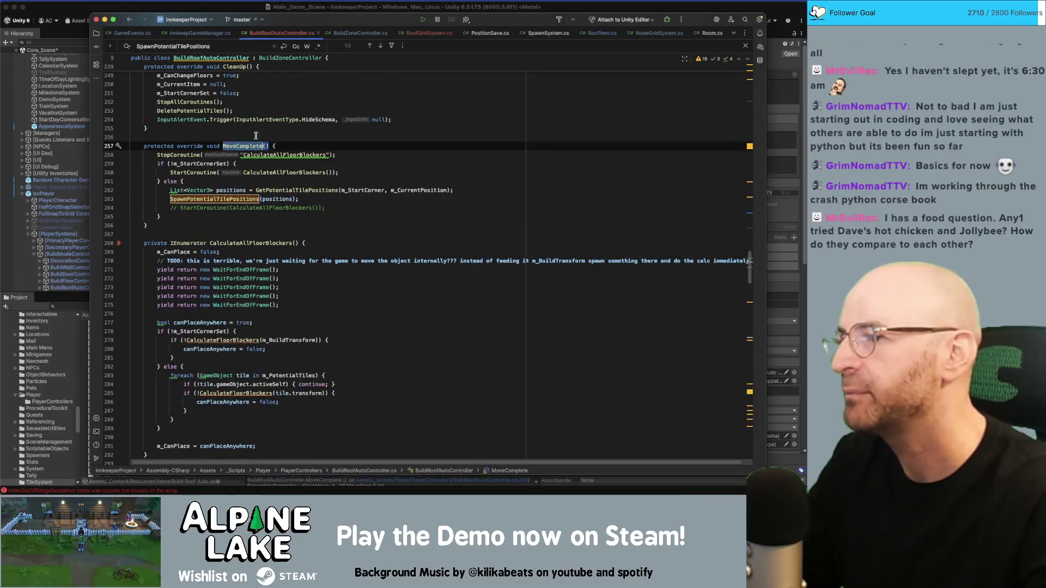
pyautogui.press('super+f')
pyautogui.press('Return')
pyautogui.press('Return')
pyautogui.click(216, 178)
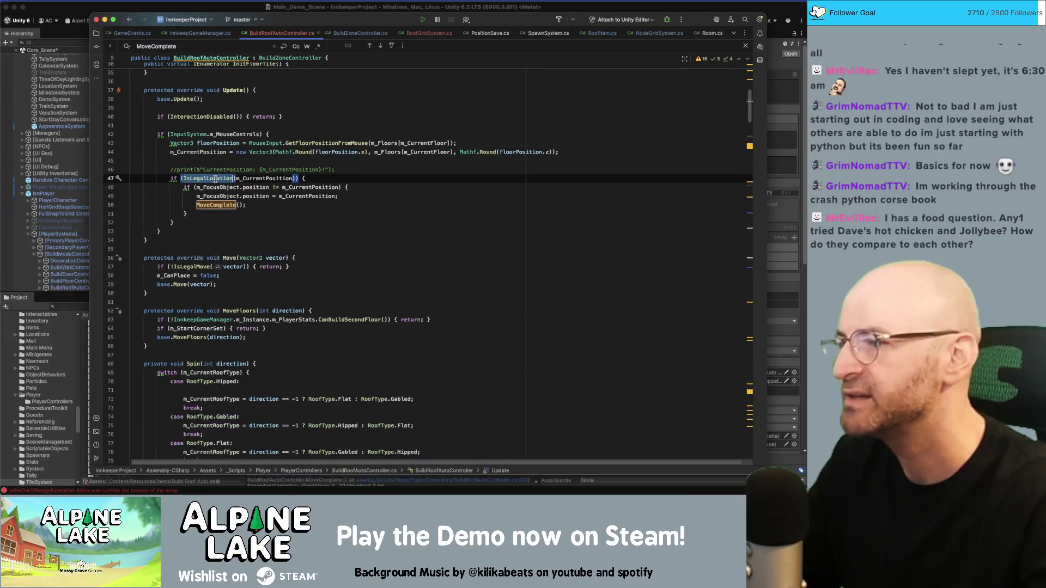
pyautogui.click(222, 187)
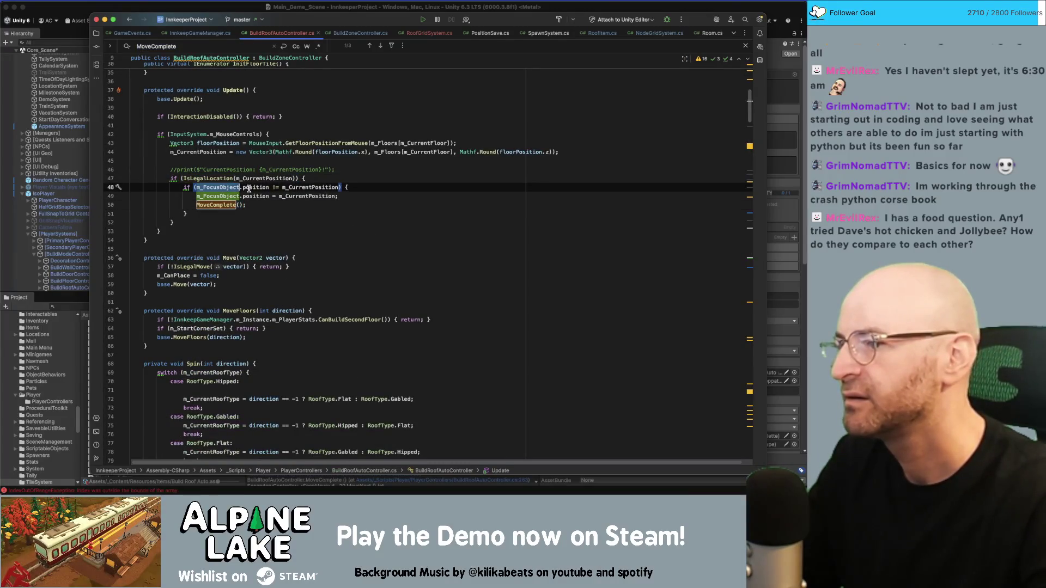
pyautogui.click(219, 198)
pyautogui.click(219, 204)
pyautogui.click(228, 178)
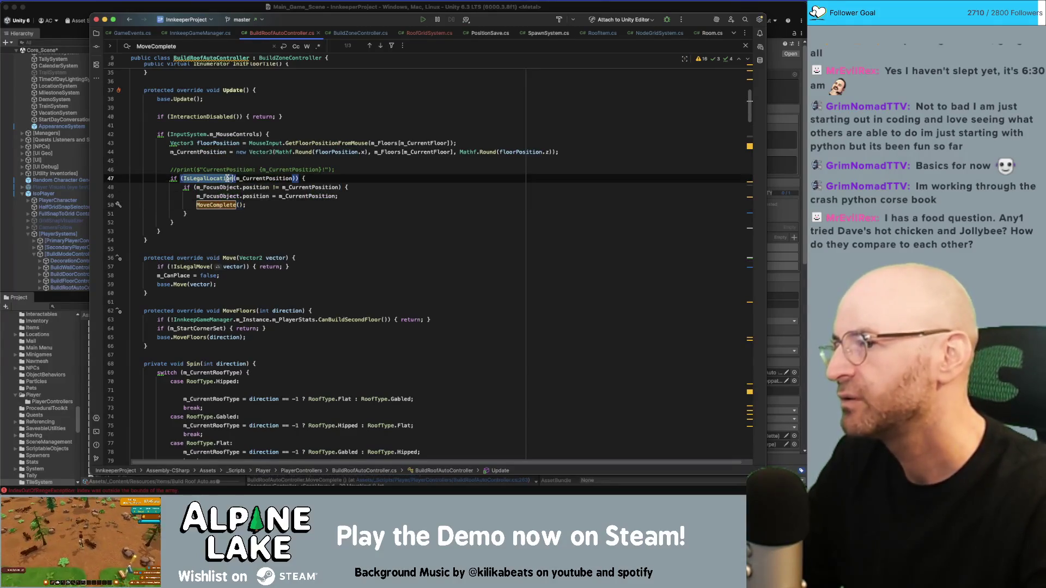
pyautogui.click(217, 9)
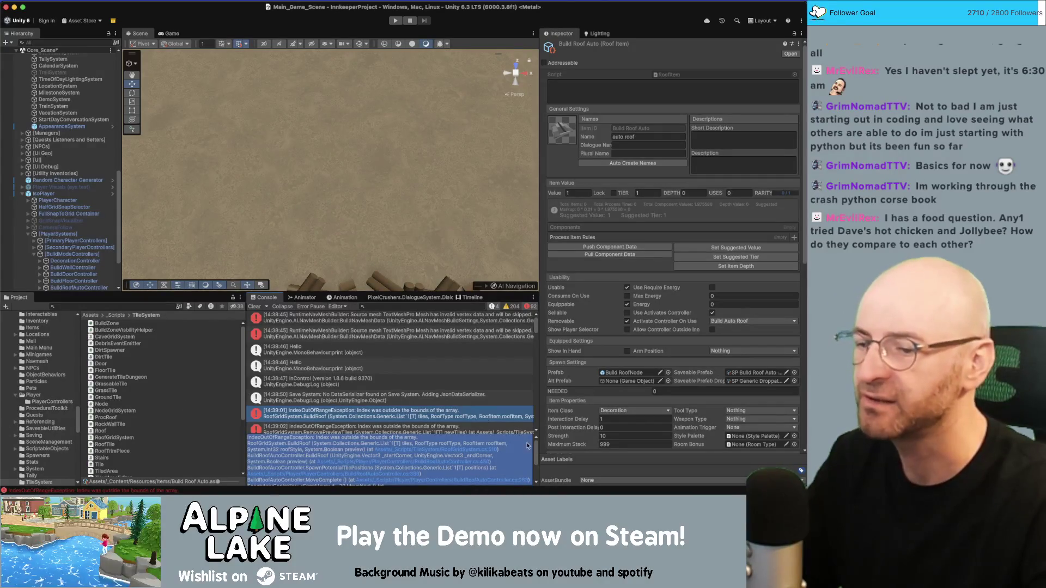
# Step: Reselect the IndexOutOfRangeException and open BuildRoofAutoController.cs at line 450 from its trace
pyautogui.press('Up')
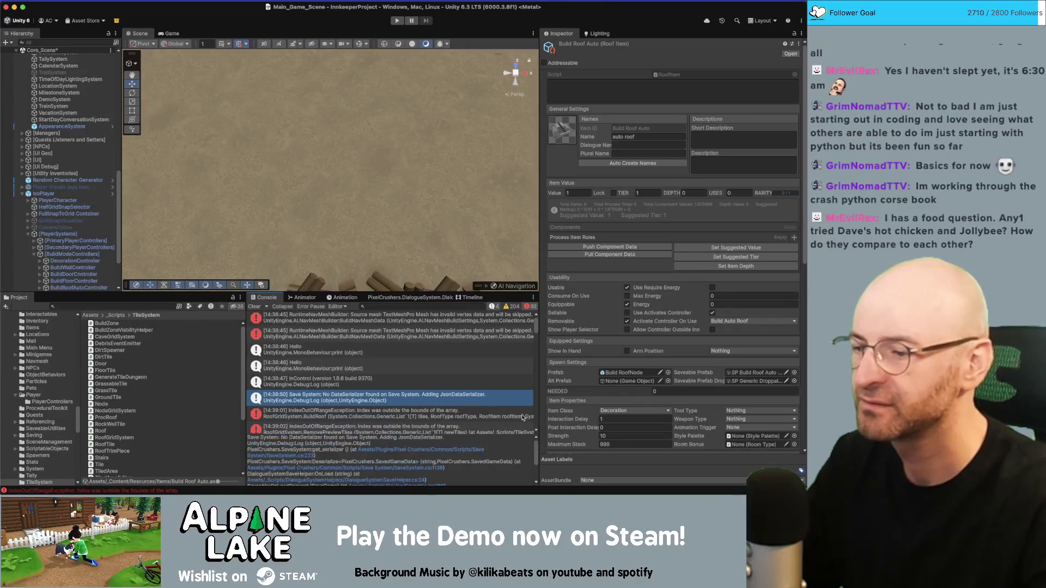
pyautogui.scroll(-1, 346, 402)
pyautogui.click(346, 406)
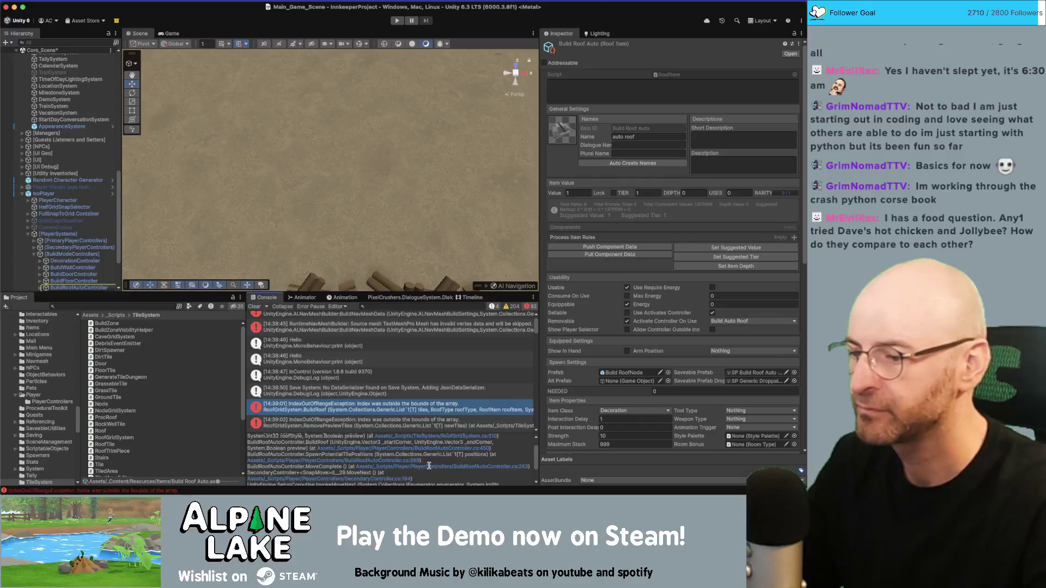
pyautogui.press('super+a')
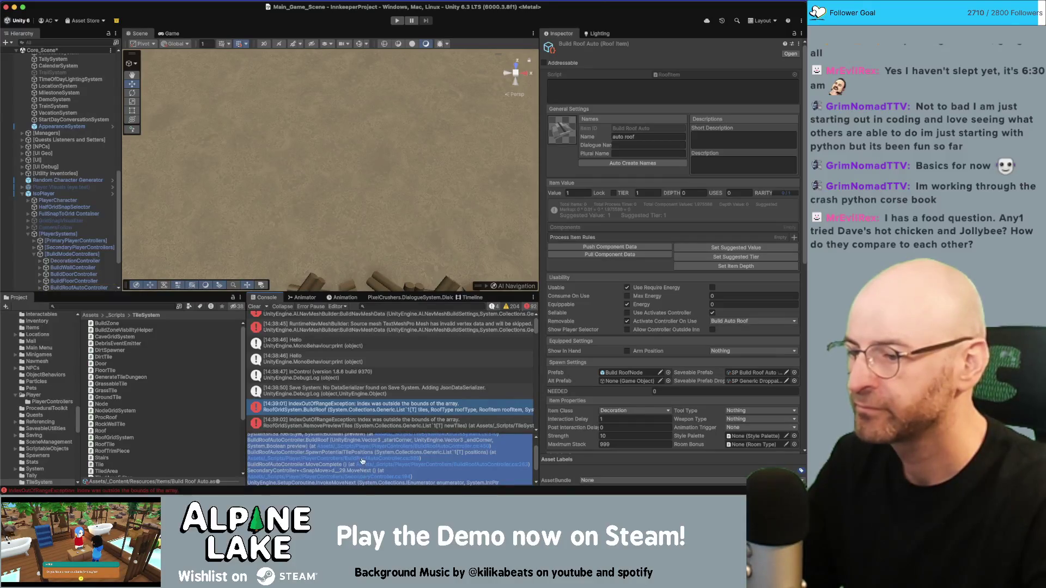
pyautogui.click(368, 447)
pyautogui.press('super+Tab')
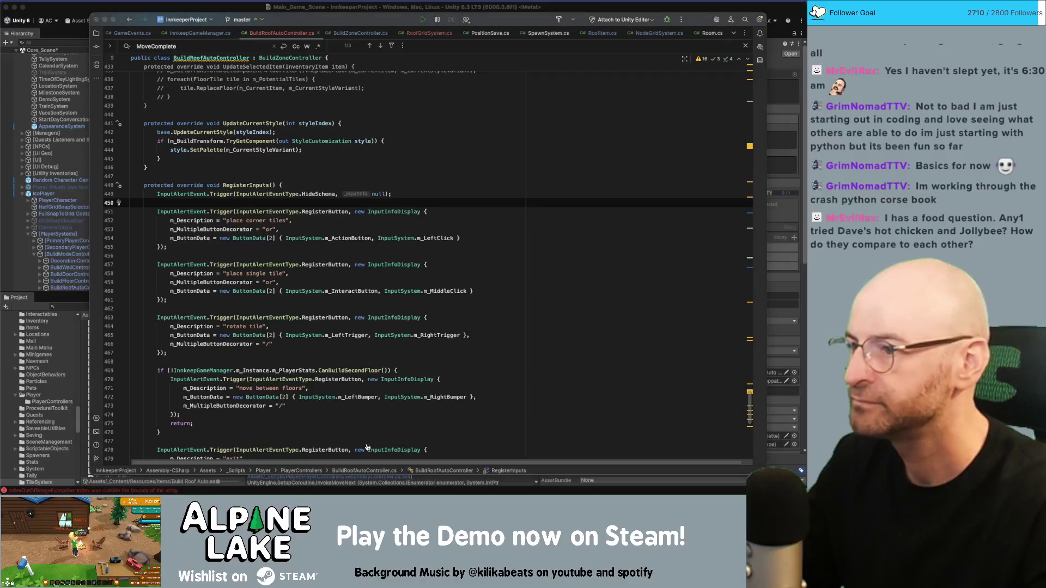
# Step: Open the RoofGridSystem.cs:510 link from the Console stack trace in Rider
pyautogui.scroll(1, 403, 448)
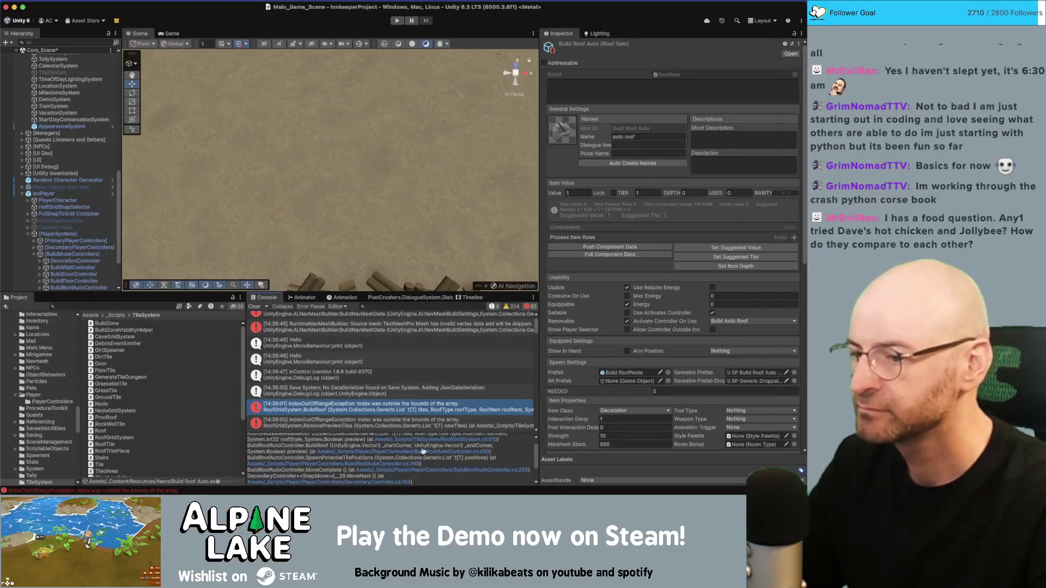
pyautogui.click(430, 439)
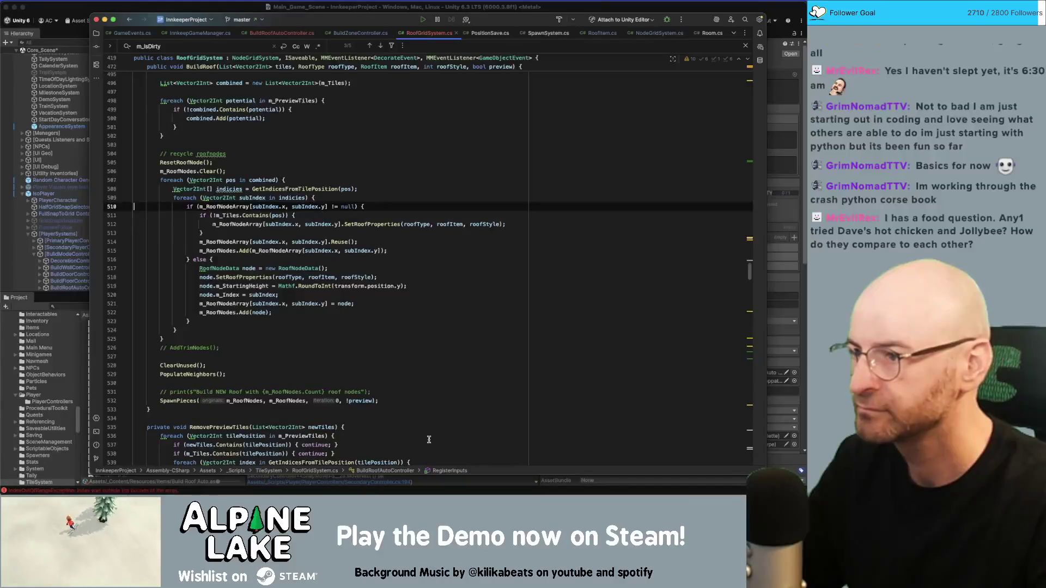
pyautogui.press('super+Tab')
pyautogui.moveTo(537, 459); pyautogui.dragTo(537, 450)
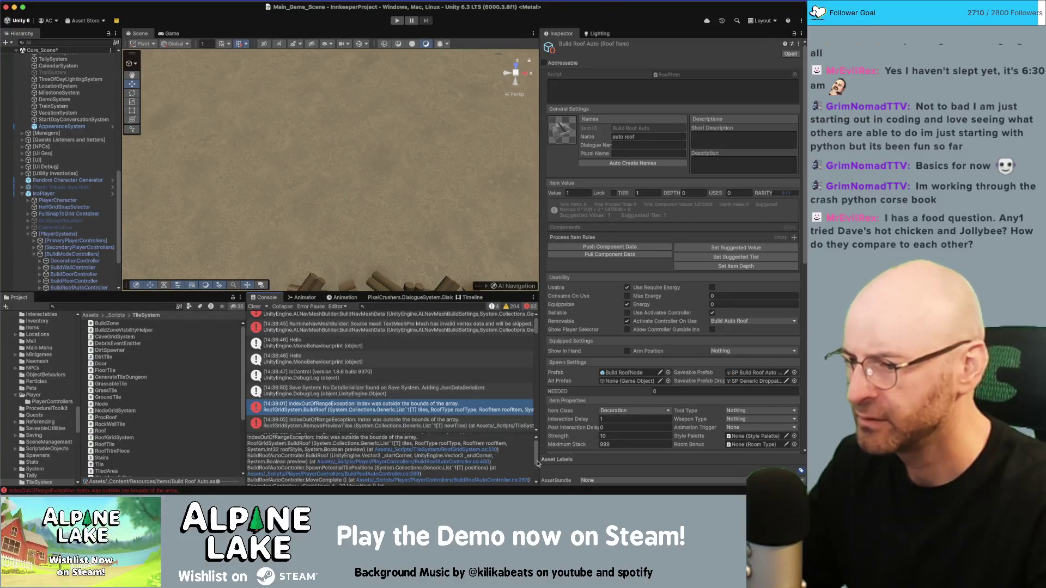
pyautogui.moveTo(536, 460)
pyautogui.mouseDown()
pyautogui.moveTo(535, 472)
pyautogui.moveTo(532, 459)
pyautogui.mouseUp()
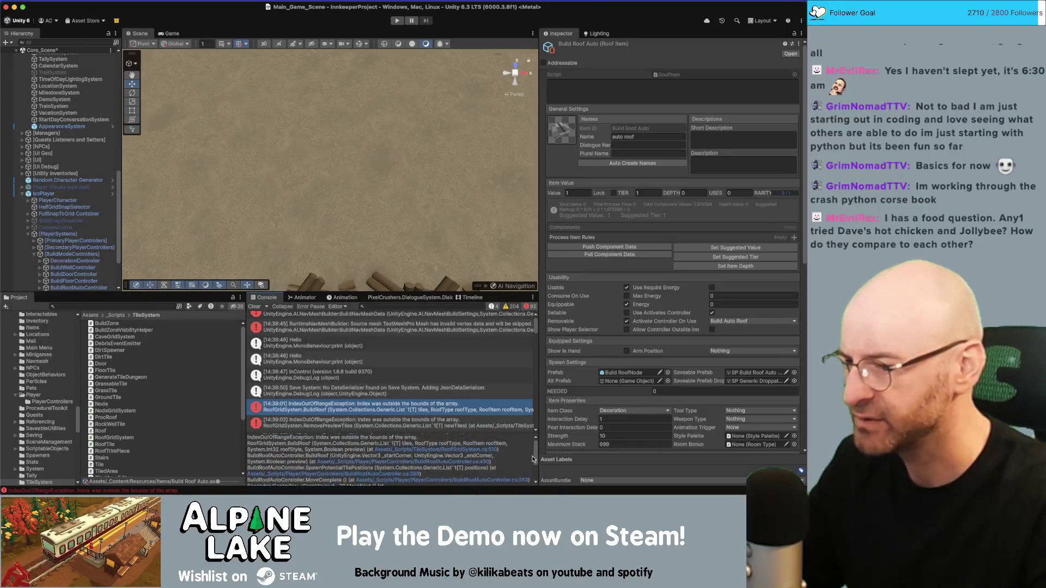
pyautogui.click(458, 449)
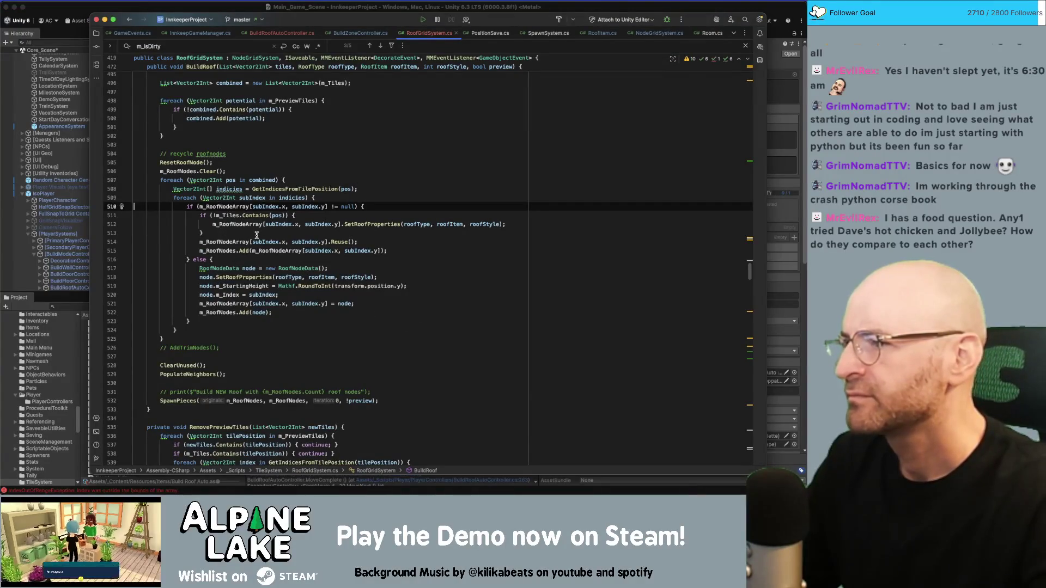
# Step: Scroll through RoofGridSystem.cs to the roof-type switch in BuildRoof
pyautogui.scroll(5, 253, 235)
pyautogui.moveTo(750, 264)
pyautogui.mouseDown()
pyautogui.moveTo(748, 73)
pyautogui.moveTo(749, 103)
pyautogui.mouseUp()
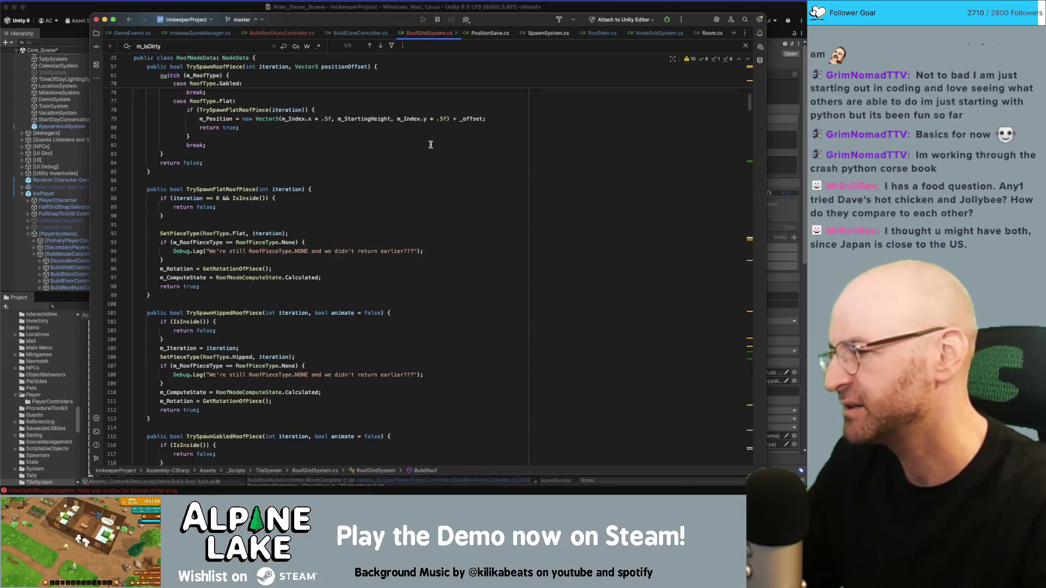
pyautogui.click(361, 153)
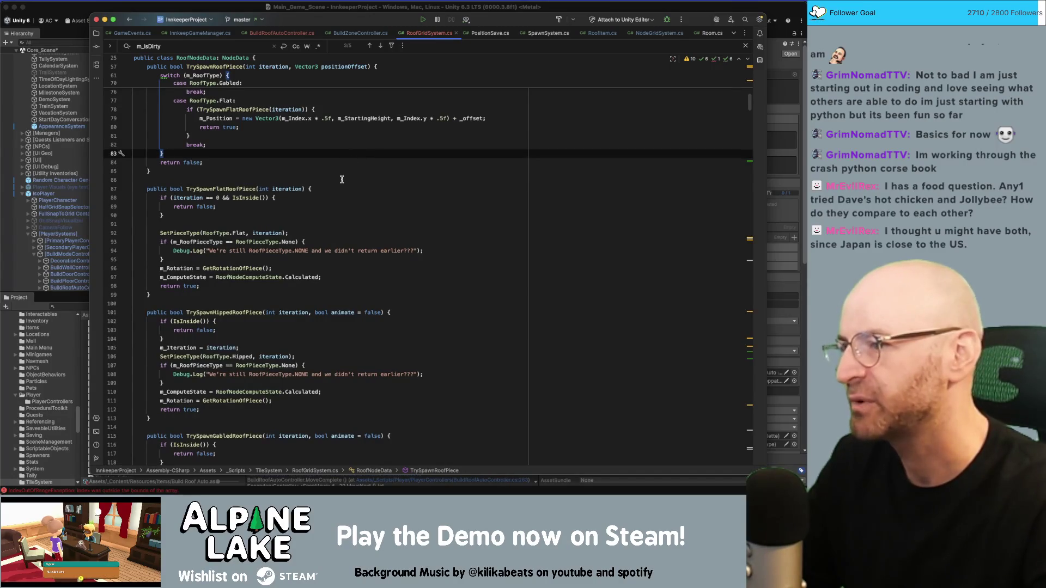
pyautogui.scroll(-1, 342, 180)
pyautogui.scroll(2, 281, 212)
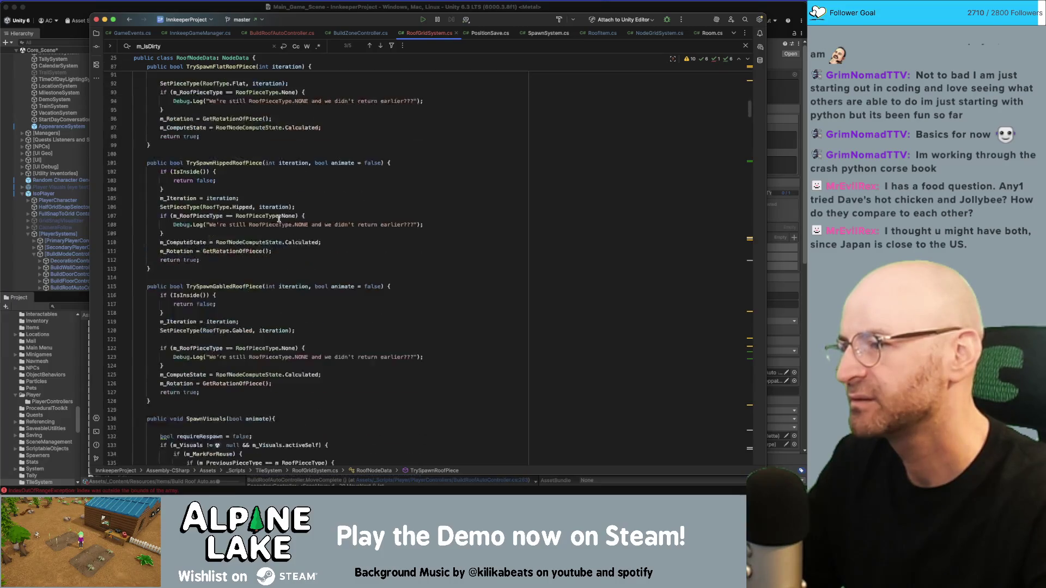
# Step: In BuildRoofAutoController.cs, delete the commented-out roof-spawning lines 401–410 from BuildRoof
pyautogui.click(294, 35)
pyautogui.click(254, 185)
pyautogui.scroll(-5, 260, 120)
pyautogui.scroll(10, 244, 184)
pyautogui.scroll(-3, 244, 185)
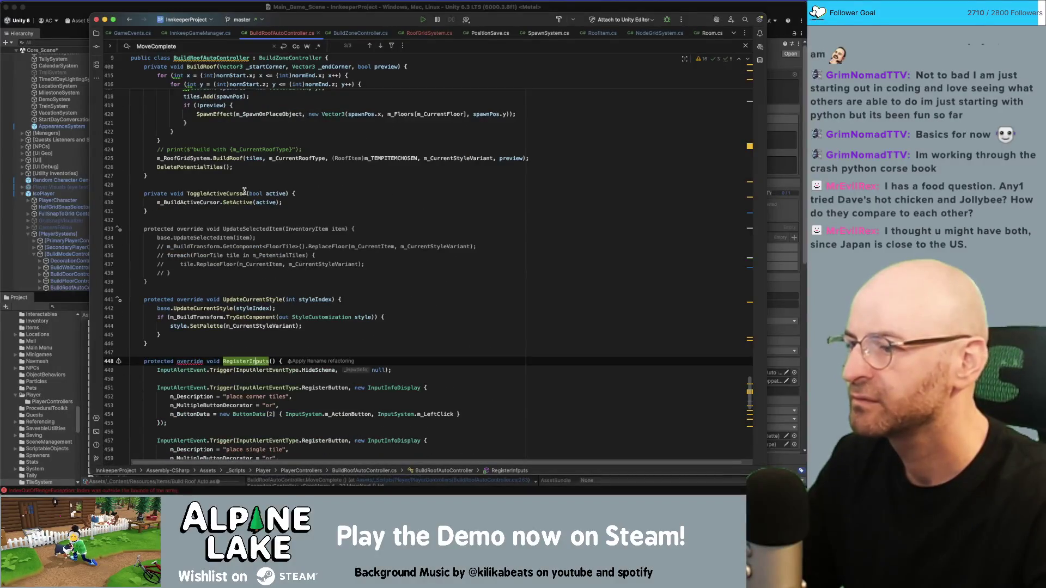
pyautogui.scroll(7, 240, 193)
pyautogui.scroll(2, 240, 194)
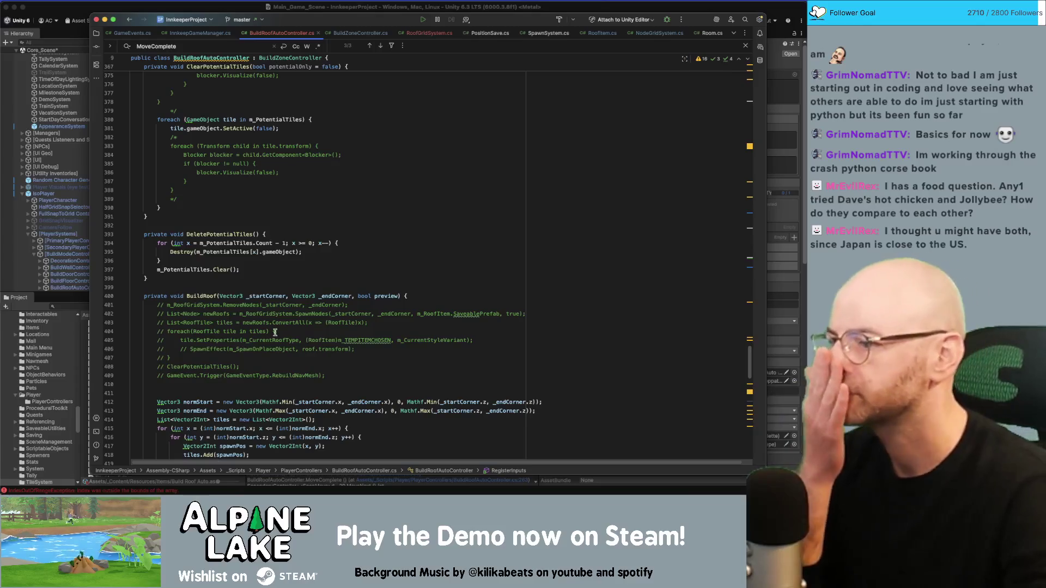
pyautogui.scroll(4, 251, 272)
pyautogui.moveTo(157, 367)
pyautogui.mouseDown()
pyautogui.moveTo(265, 357)
pyautogui.moveTo(146, 297)
pyautogui.moveTo(156, 281)
pyautogui.mouseUp()
pyautogui.press('BackSpace')
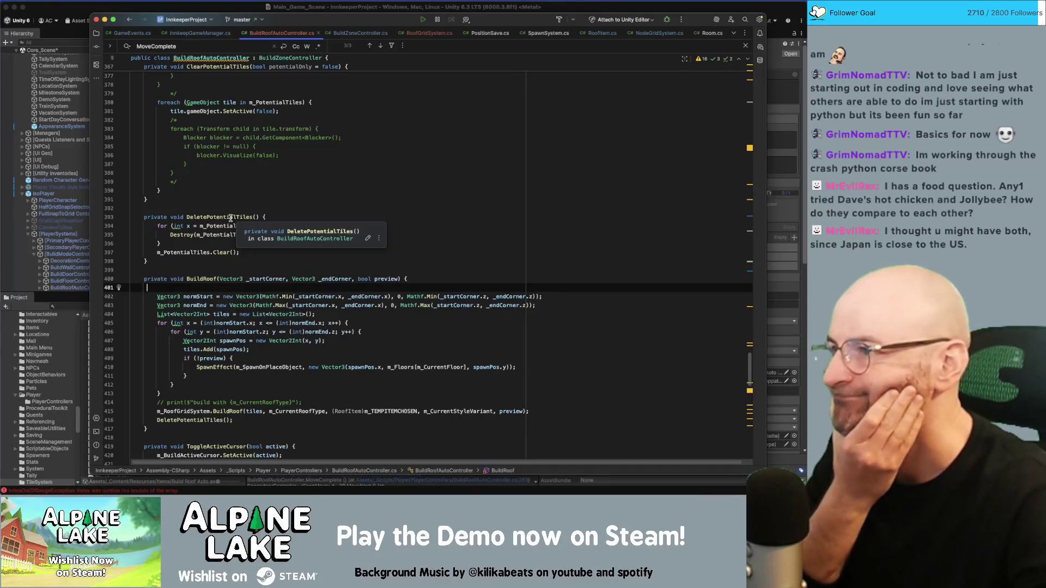
# Step: Switch from Rider back to the Unity editor window
pyautogui.click(83, 8)
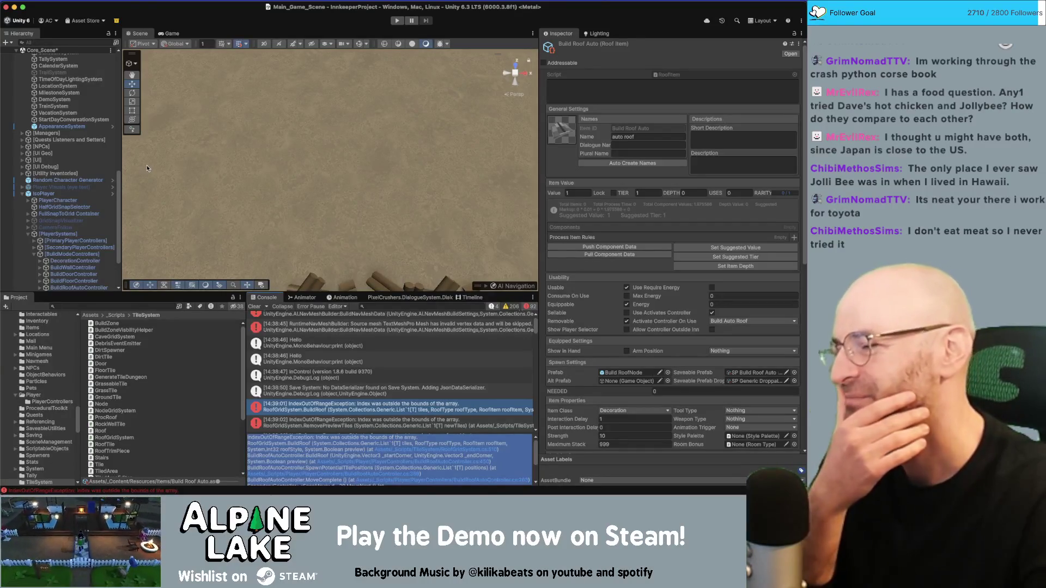
# Step: Select the IndexOutOfRangeException in the Console and open RoofGridSystem.cs at line 510
pyautogui.scroll(-5, 320, 355)
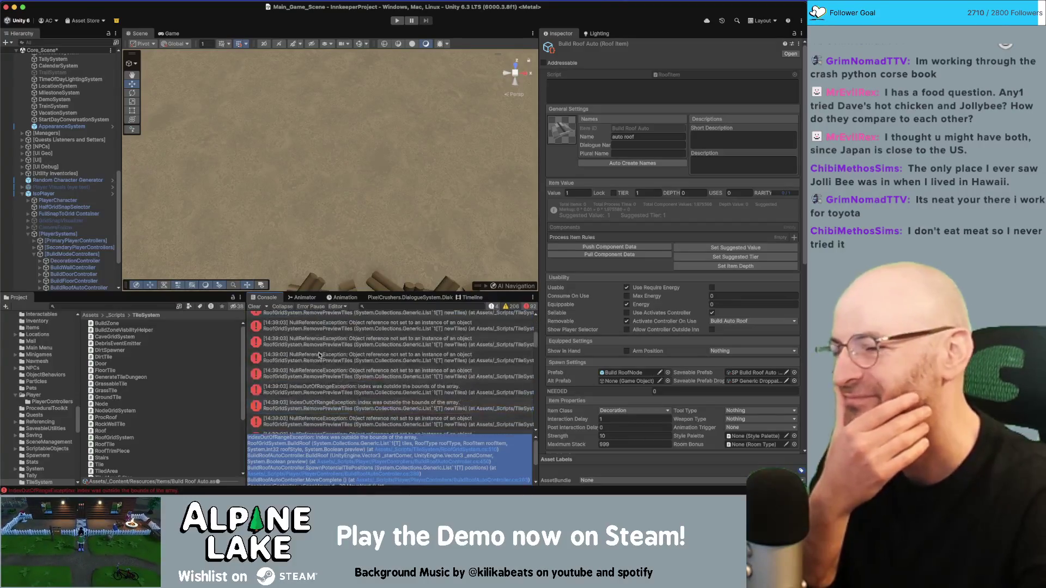
pyautogui.scroll(5, 319, 355)
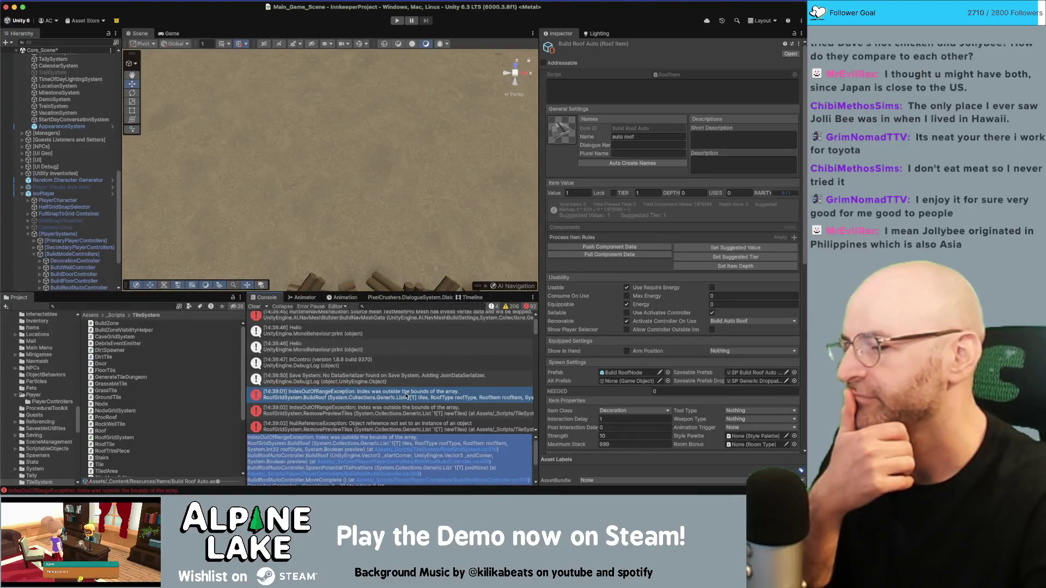
pyautogui.click(407, 397)
pyautogui.click(407, 448)
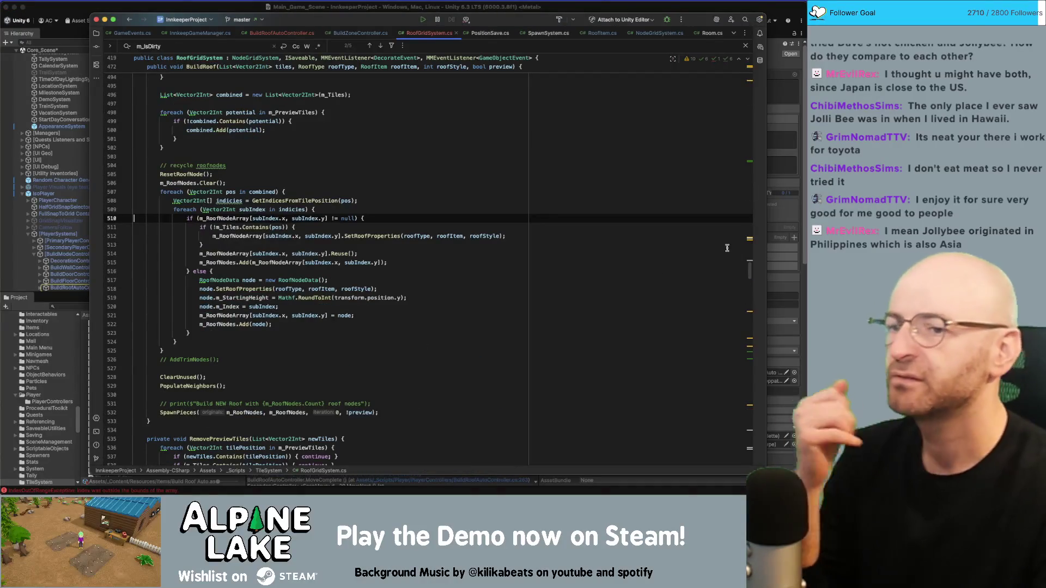
# Step: Scroll up RoofGridSystem.cs to the RoofType enum, then navigate back to BuildRoofAutoController.cs
pyautogui.scroll(20, 735, 158)
pyautogui.scroll(20, 735, 158)
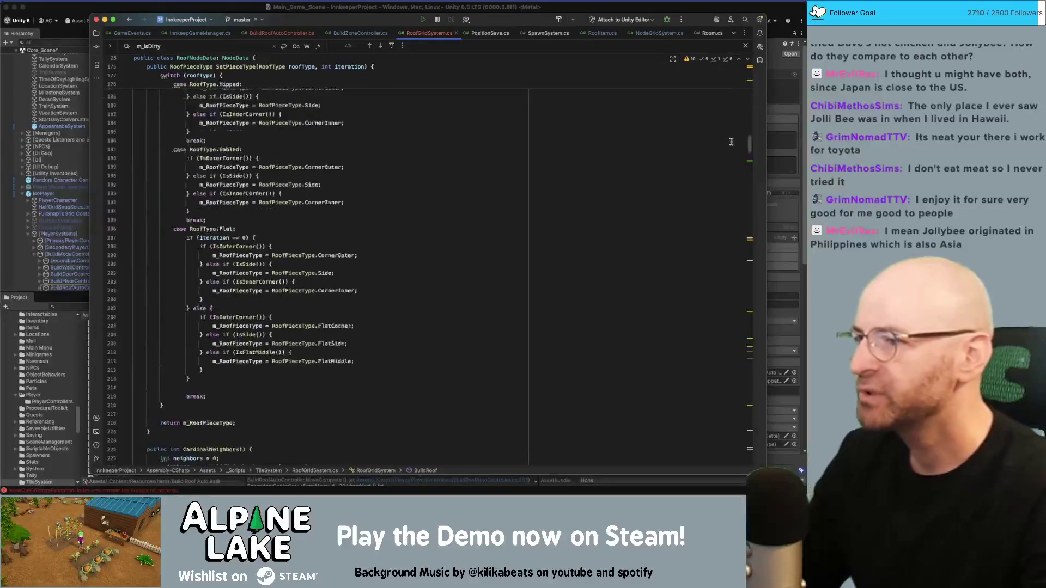
pyautogui.scroll(15, 728, 113)
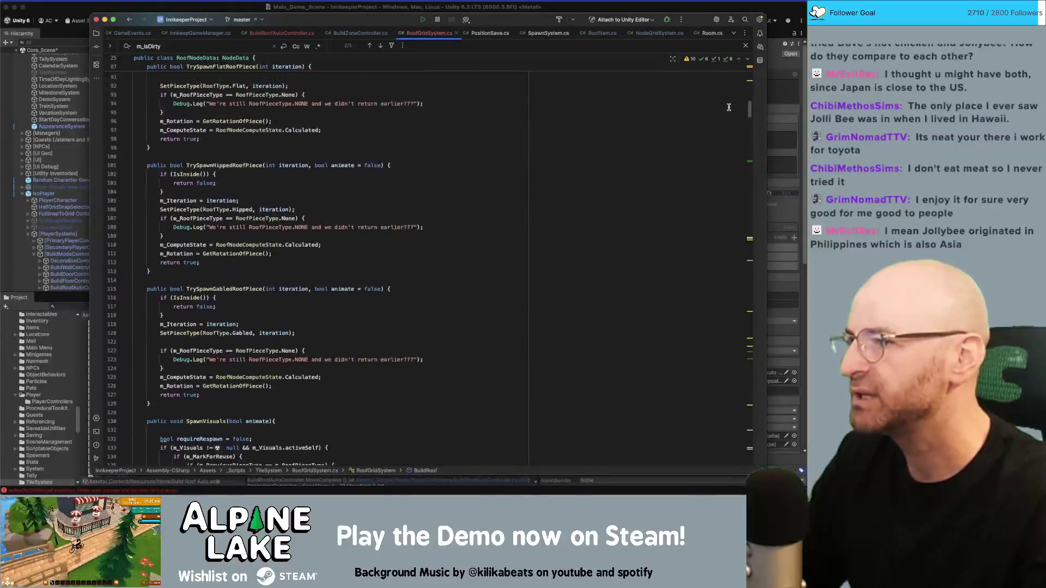
pyautogui.scroll(7, 726, 85)
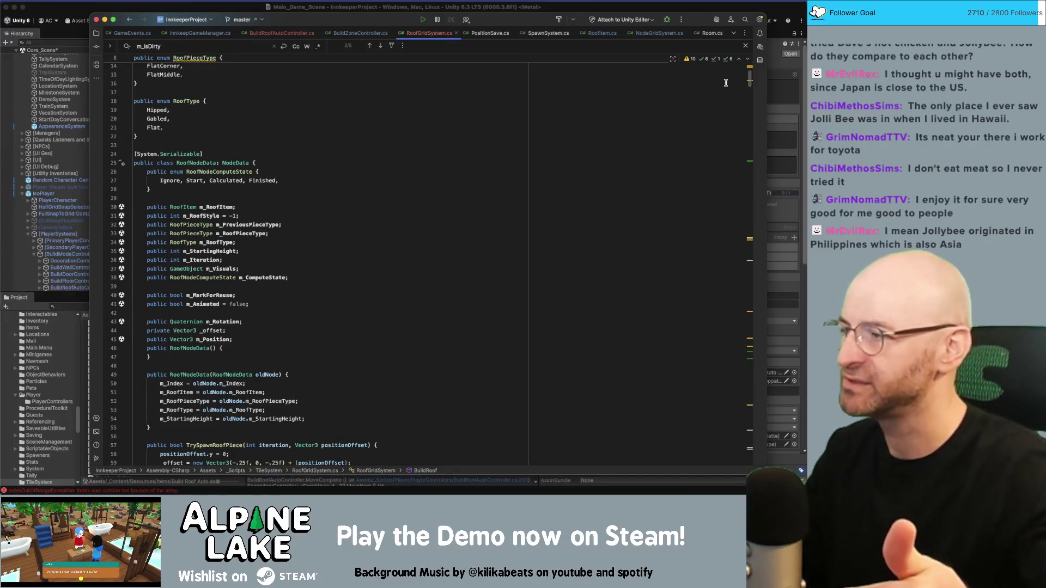
pyautogui.press('super+bracketleft')
pyautogui.press('super+bracketleft')
pyautogui.press('super+bracketleft')
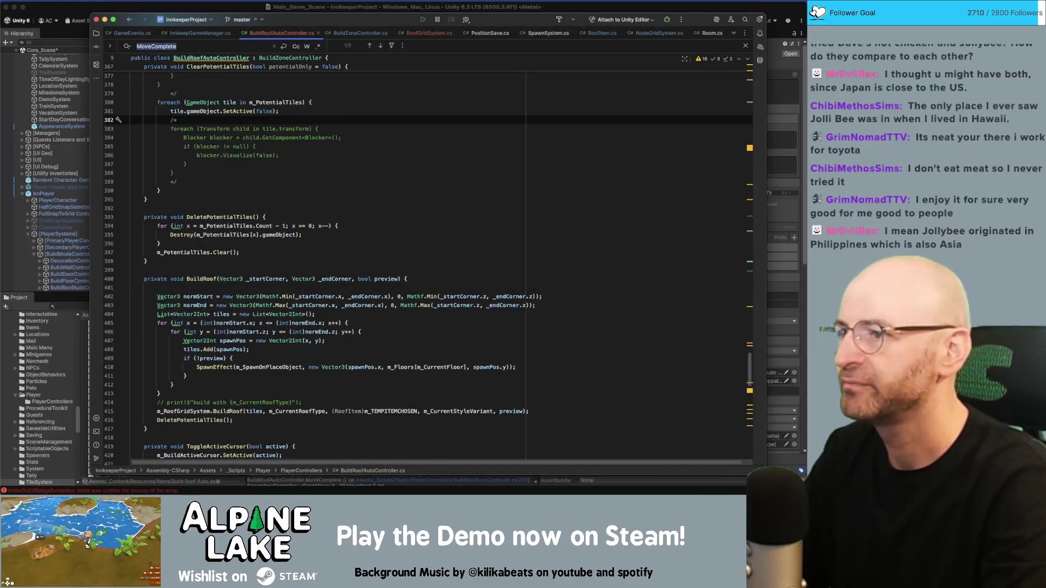
# Step: Search for movecomplete and review MoveComplete's coroutine and SpawnPotentialTilePositions lines
pyautogui.write('movecomplete')
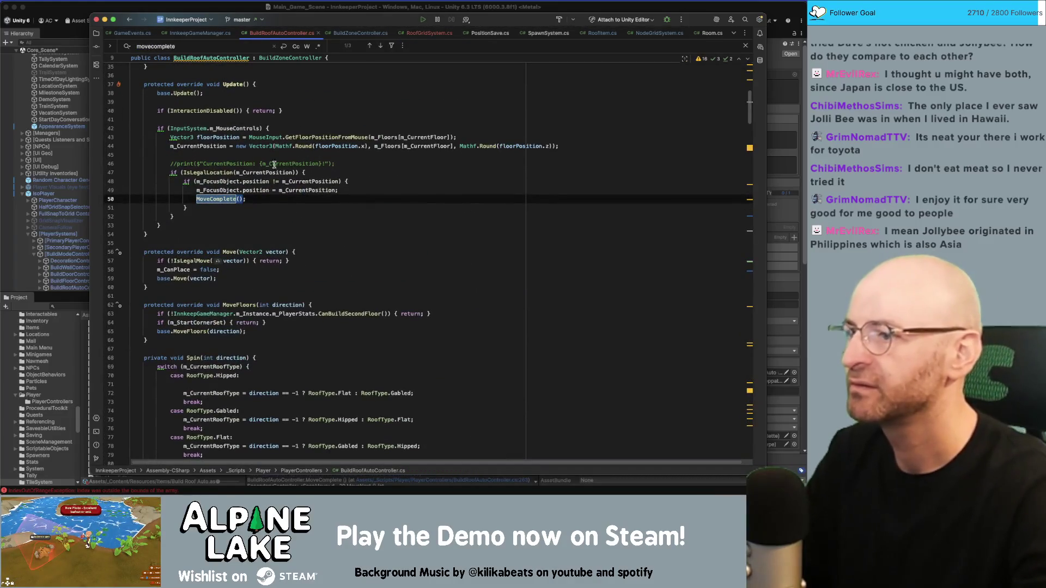
pyautogui.press('Return')
pyautogui.press('Return')
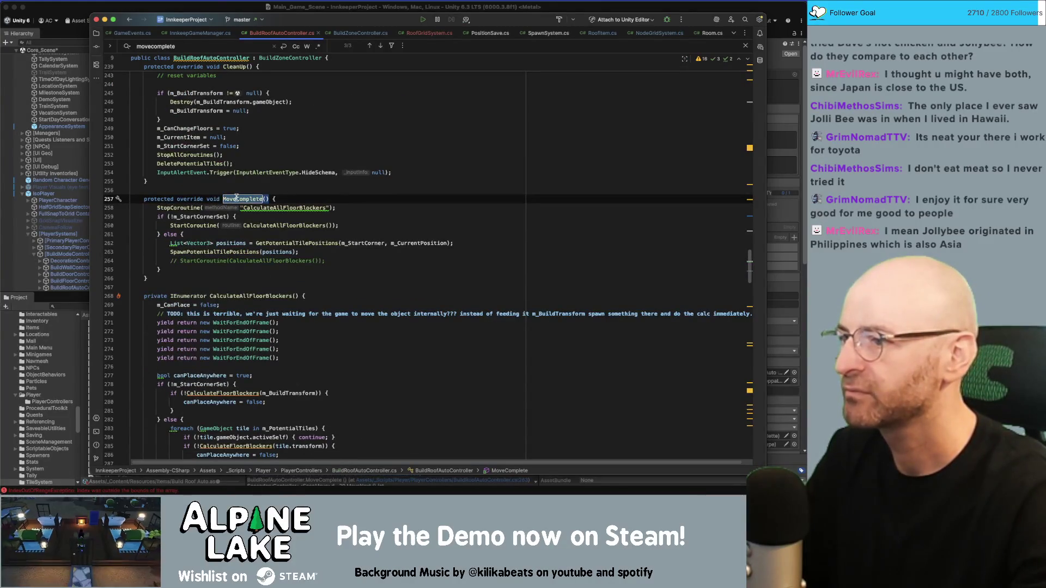
pyautogui.click(218, 252)
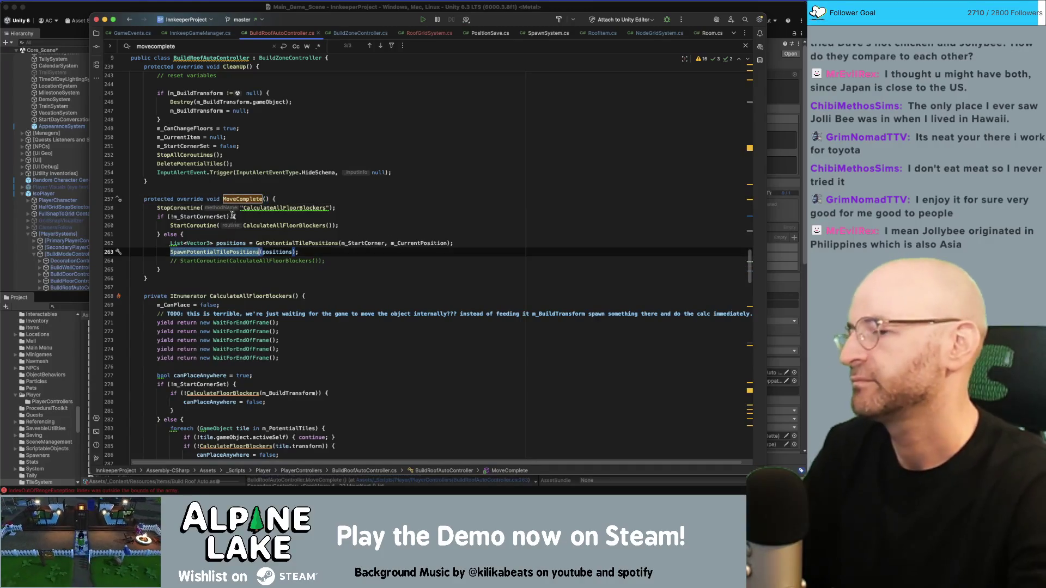
pyautogui.click(231, 199)
pyautogui.click(234, 250)
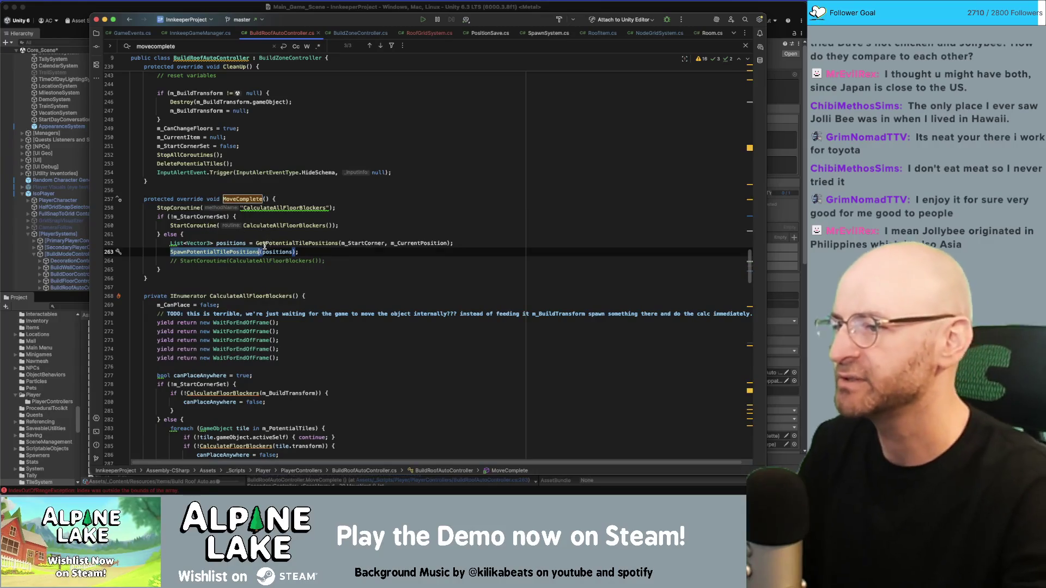
pyautogui.click(260, 209)
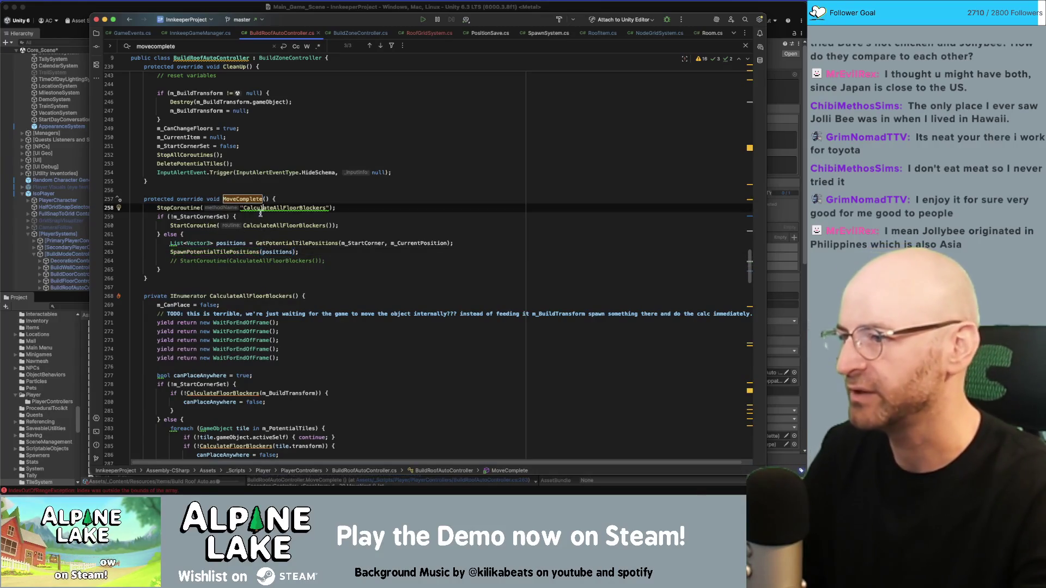
pyautogui.click(192, 208)
pyautogui.click(198, 224)
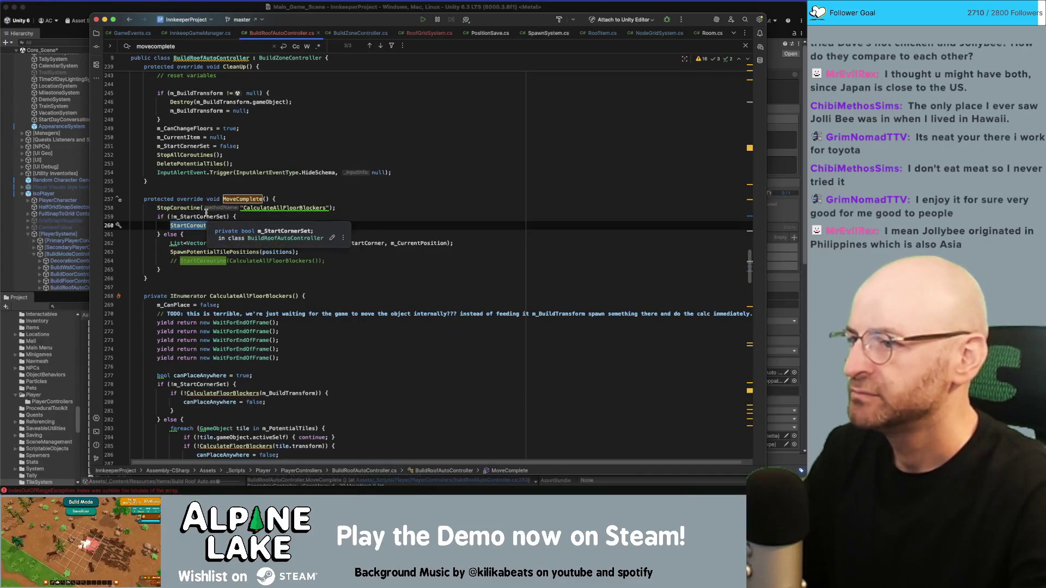
# Step: Replace m_CurrentPosition with m_FocusObject.position on line 262 and open SpawnPotentialTilePositions' declaration
pyautogui.click(424, 245)
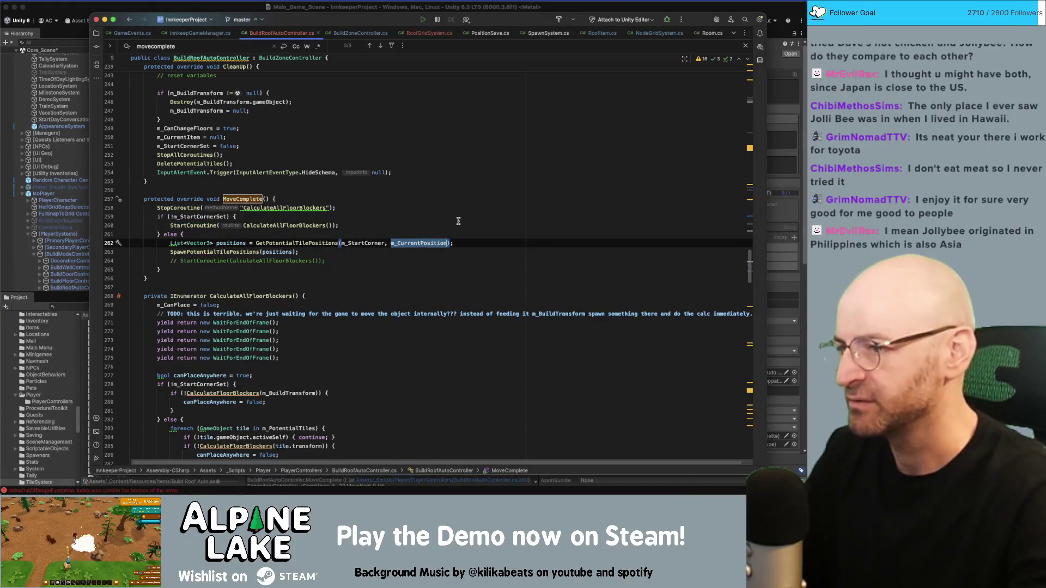
pyautogui.write('m_FocusObject.position')
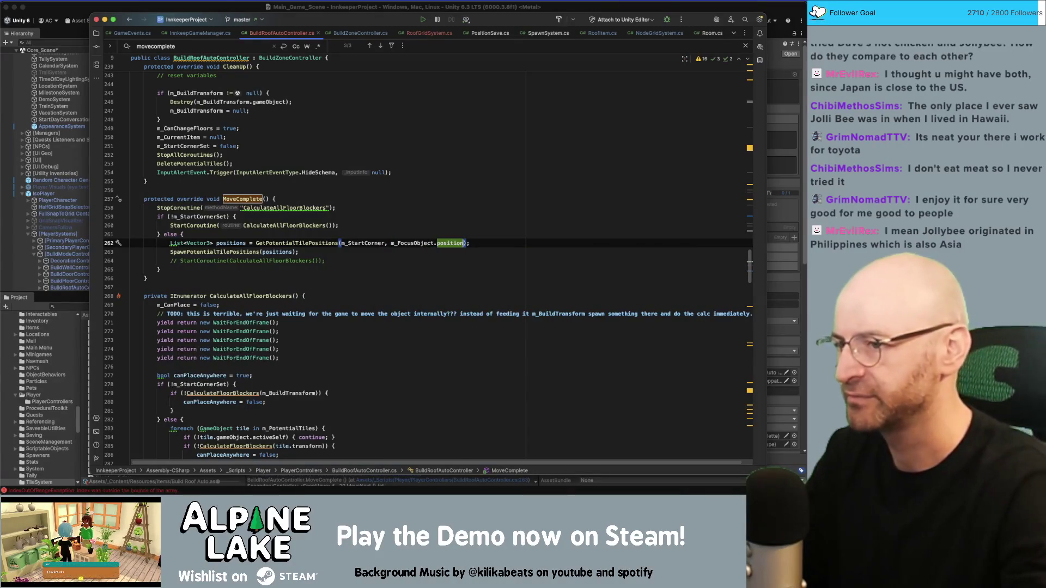
pyautogui.doubleClick(398, 243)
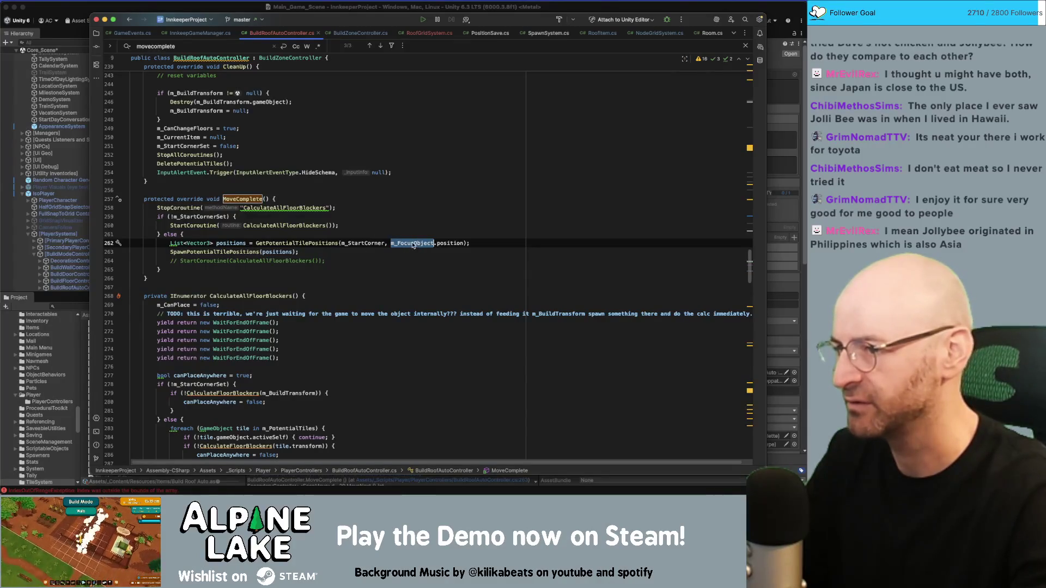
pyautogui.click(260, 252)
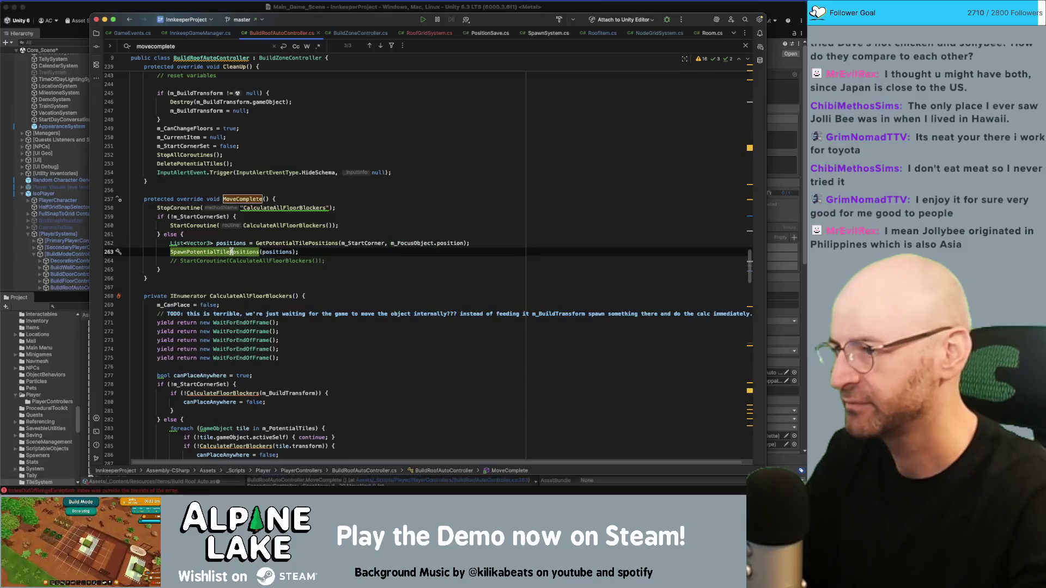
pyautogui.click(425, 243)
pyautogui.moveTo(391, 242)
pyautogui.mouseDown()
pyautogui.moveTo(465, 243)
pyautogui.moveTo(393, 243)
pyautogui.mouseUp()
pyautogui.click(253, 252)
pyautogui.keyDown('super'); pyautogui.click(254, 252); pyautogui.keyUp('super')
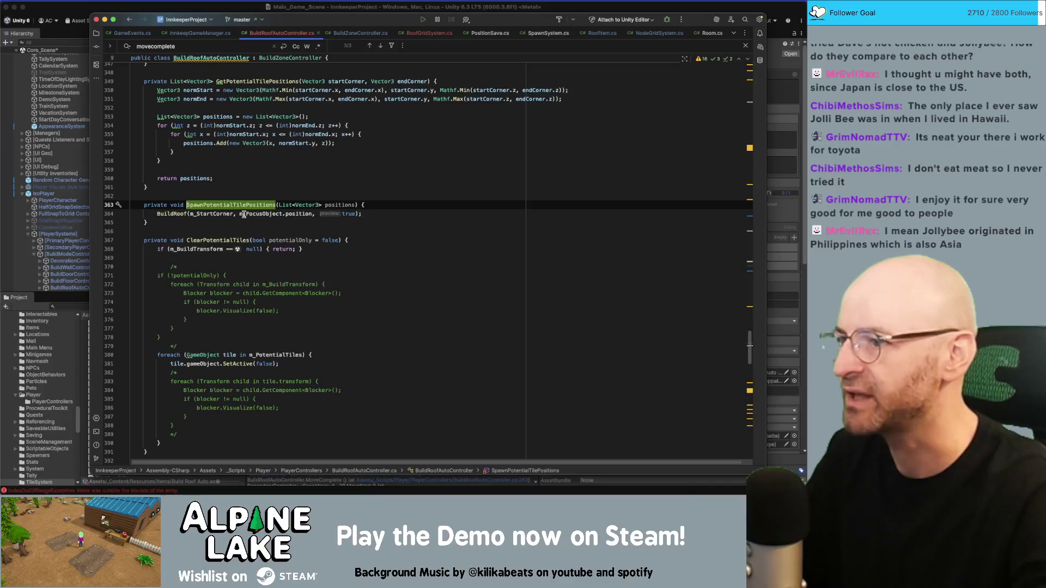
# Step: Search for m_FocusObject.position from line 364 and step through matches to its use in PlaceFoundation
pyautogui.click(275, 213)
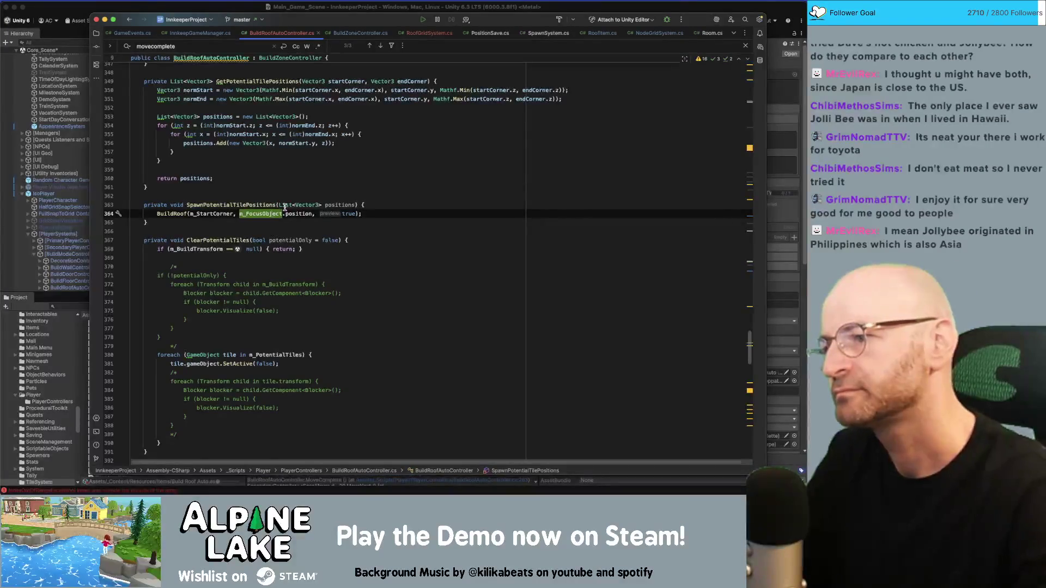
pyautogui.moveTo(240, 214); pyautogui.dragTo(312, 213)
pyautogui.press('super+f')
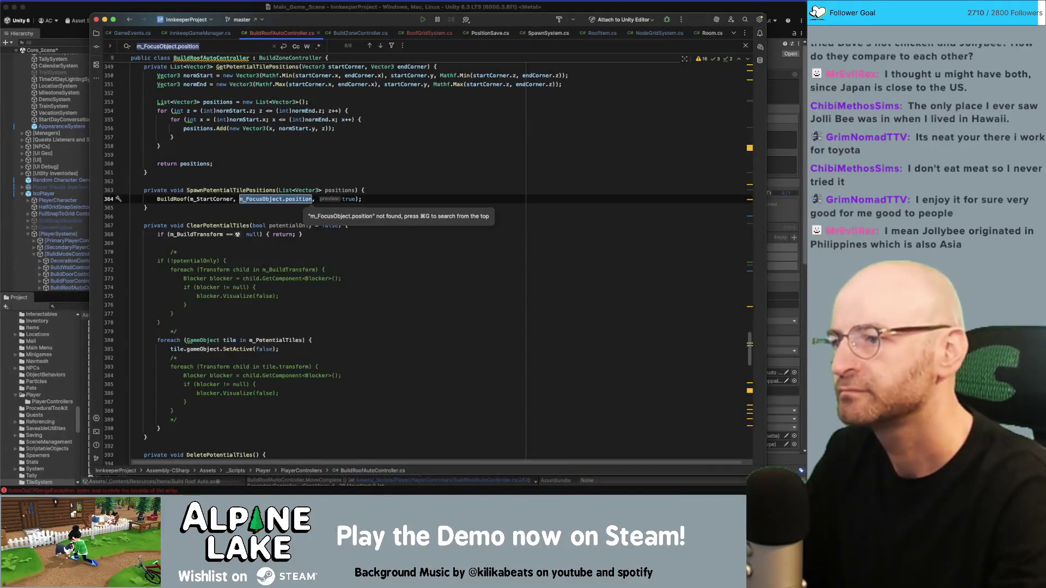
pyautogui.press('Return')
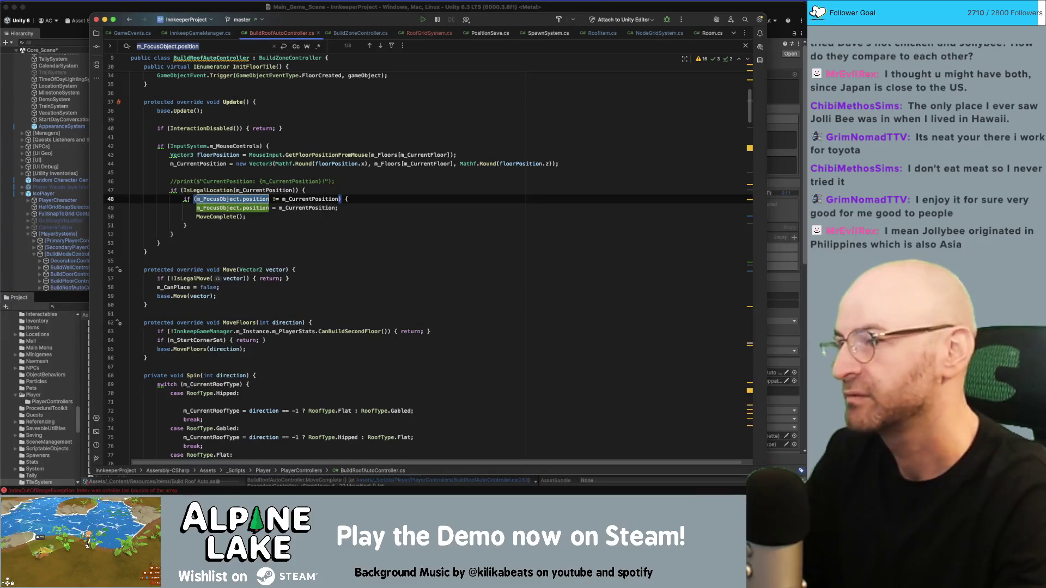
pyautogui.press('Return')
pyautogui.press('Return')
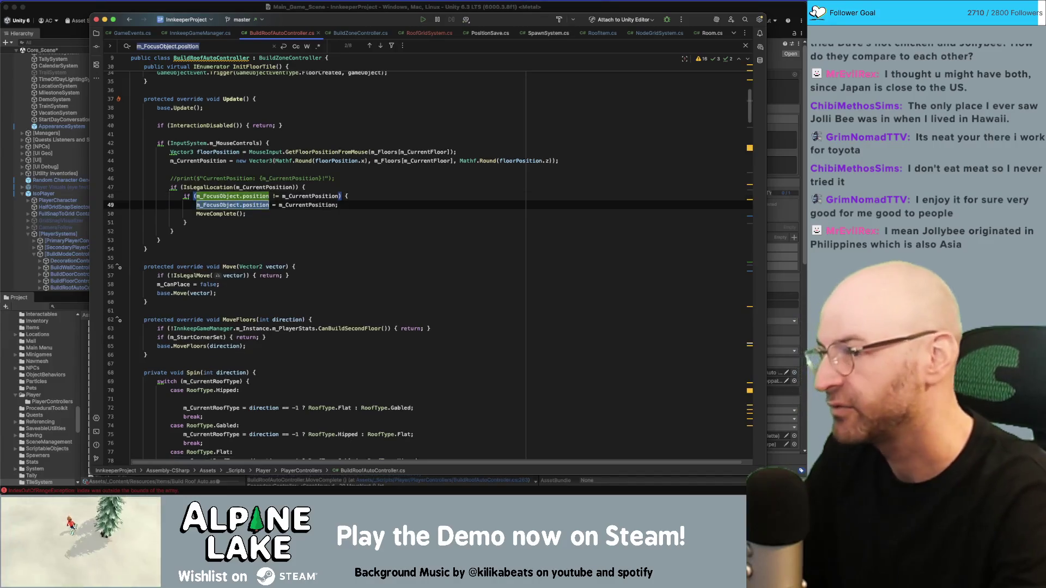
pyautogui.press('Return')
pyautogui.press('Return')
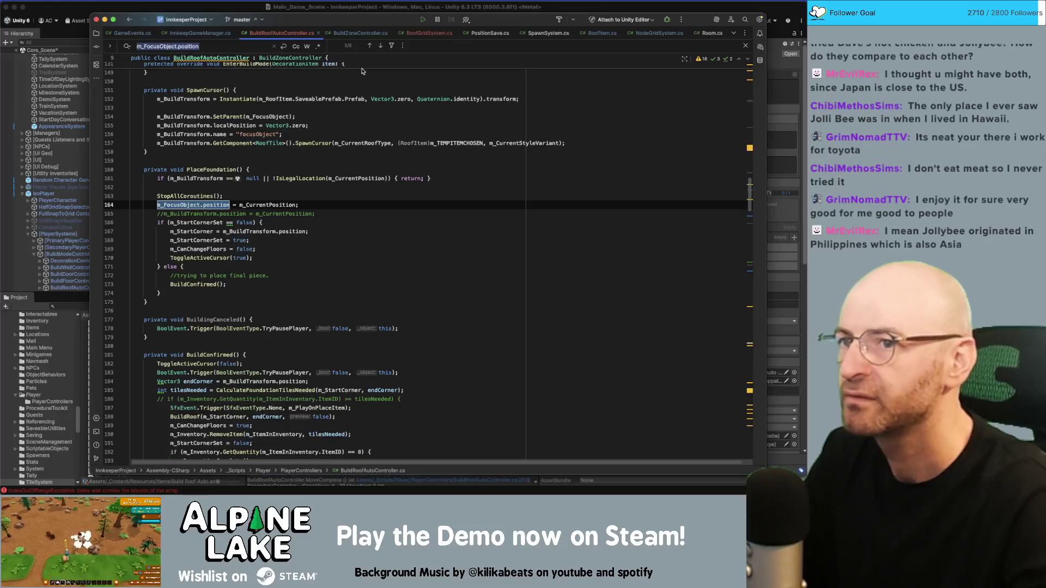
# Step: Append '|| !IsLegalLocation(m_CurrentPosition)' to the early-return guard on line 205 of PlaceSingleFoundation
pyautogui.click(234, 47)
pyautogui.press('Return')
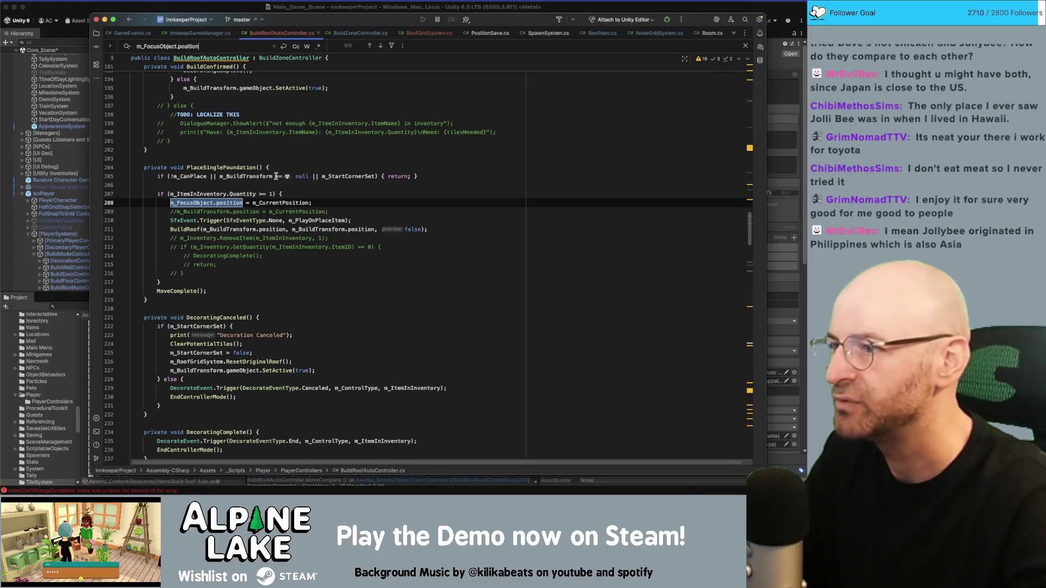
pyautogui.click(317, 176)
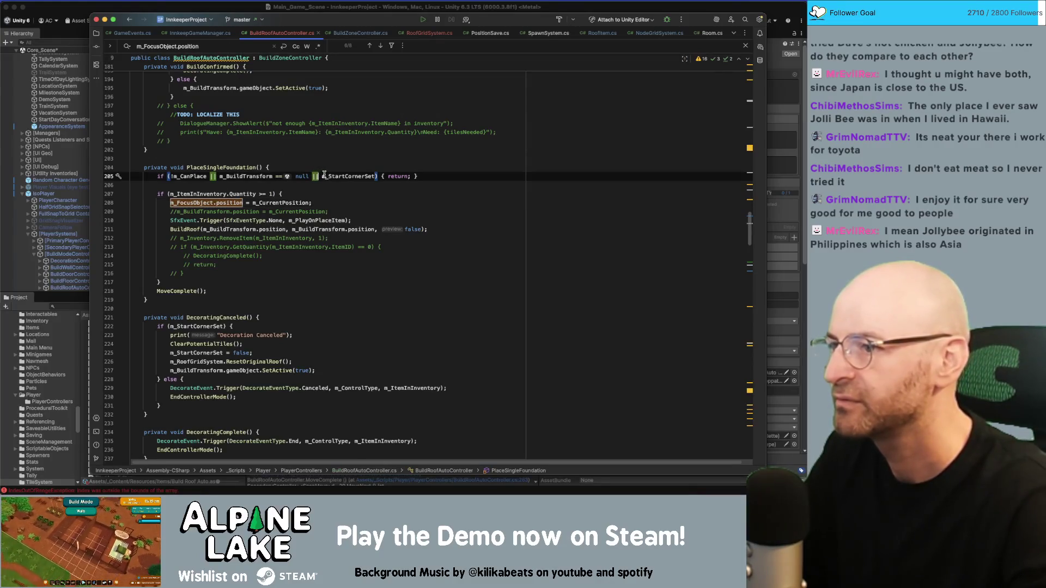
pyautogui.click(374, 176)
pyautogui.write('|| ')
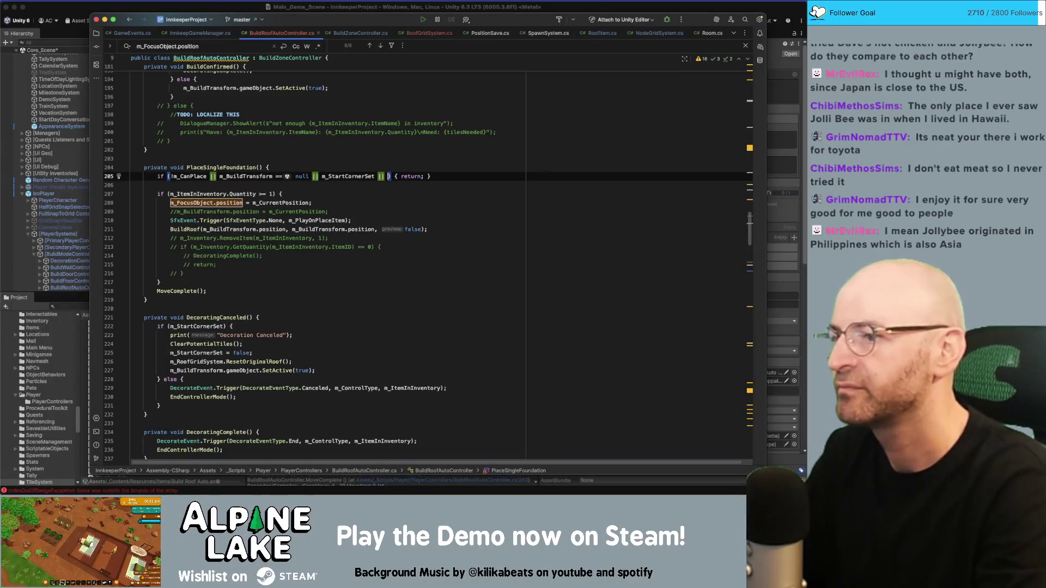
pyautogui.write('!isLea')
pyautogui.press('BackSpace')
pyautogui.write('g')
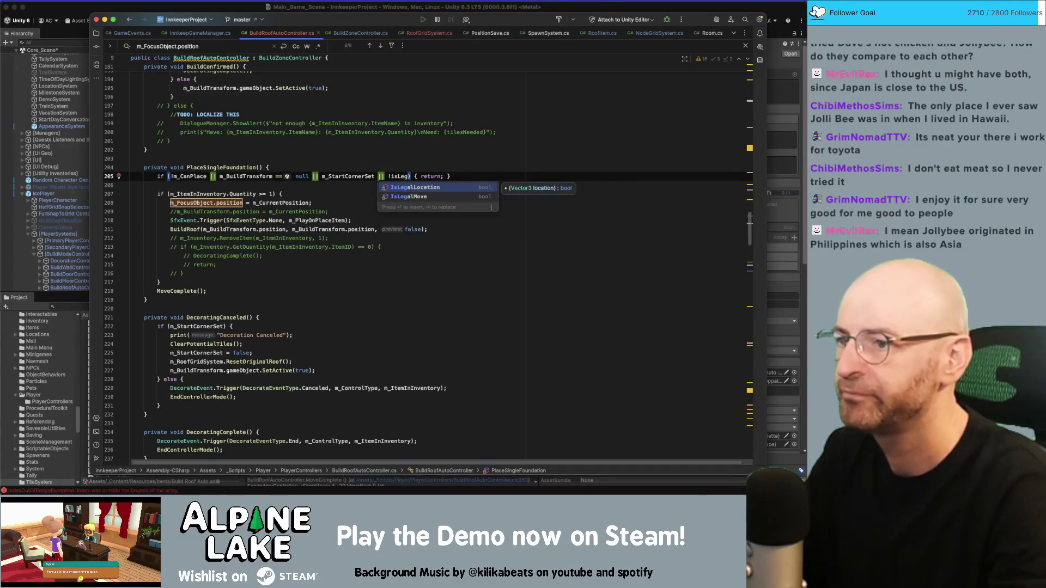
pyautogui.press('Return')
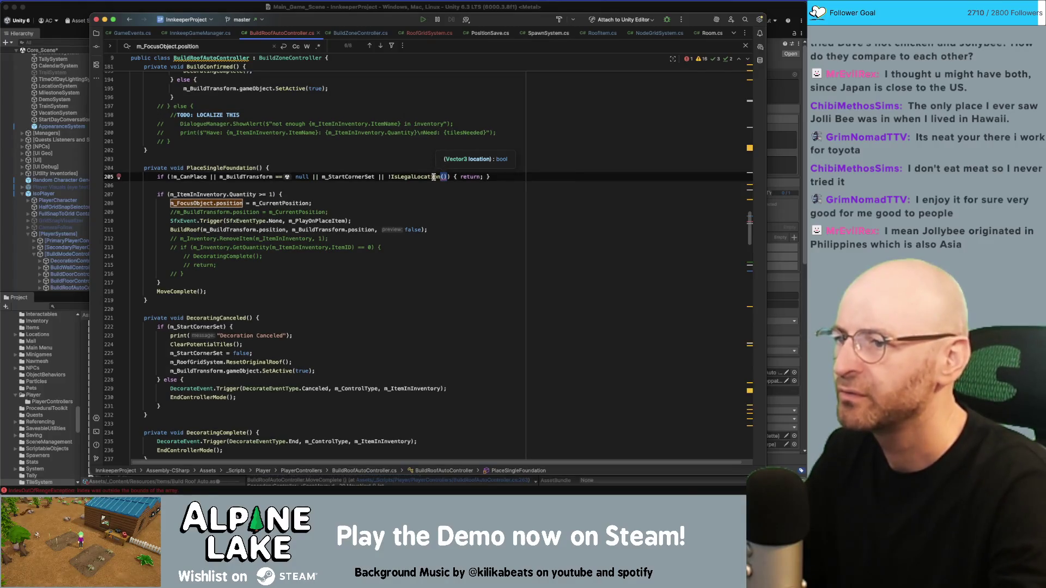
pyautogui.write('m_Cur')
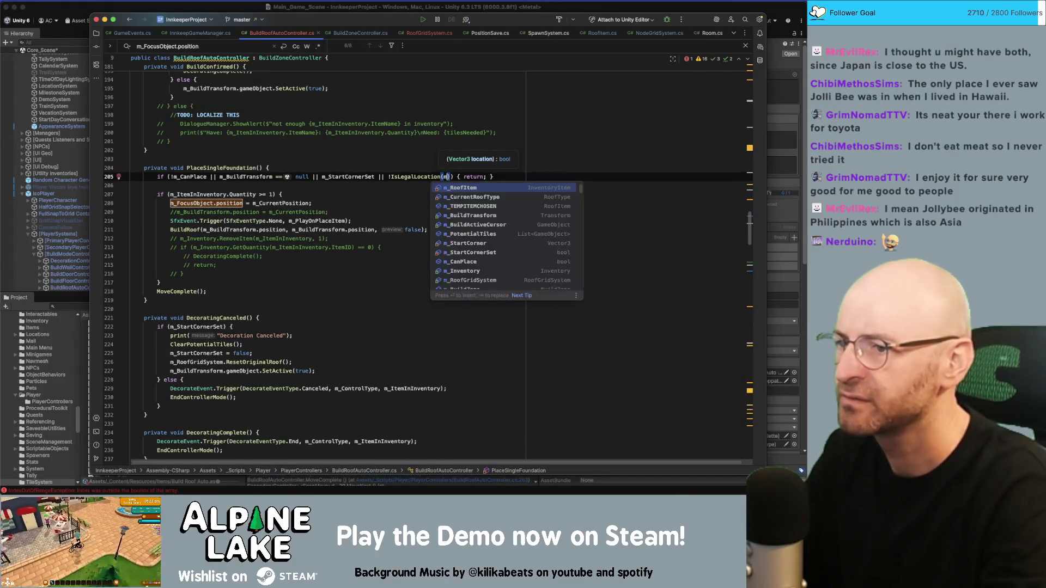
pyautogui.write('rentPosition')
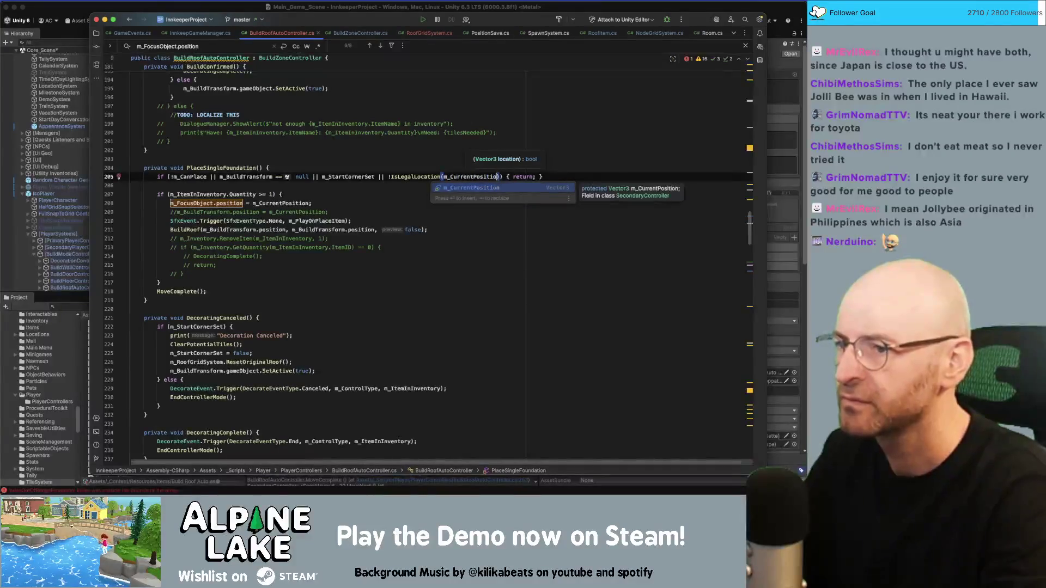
# Step: Search IsLegalLocation and step through its usages to the override that checks CanAfford
pyautogui.doubleClick(406, 175)
pyautogui.press('super+f')
pyautogui.press('Return')
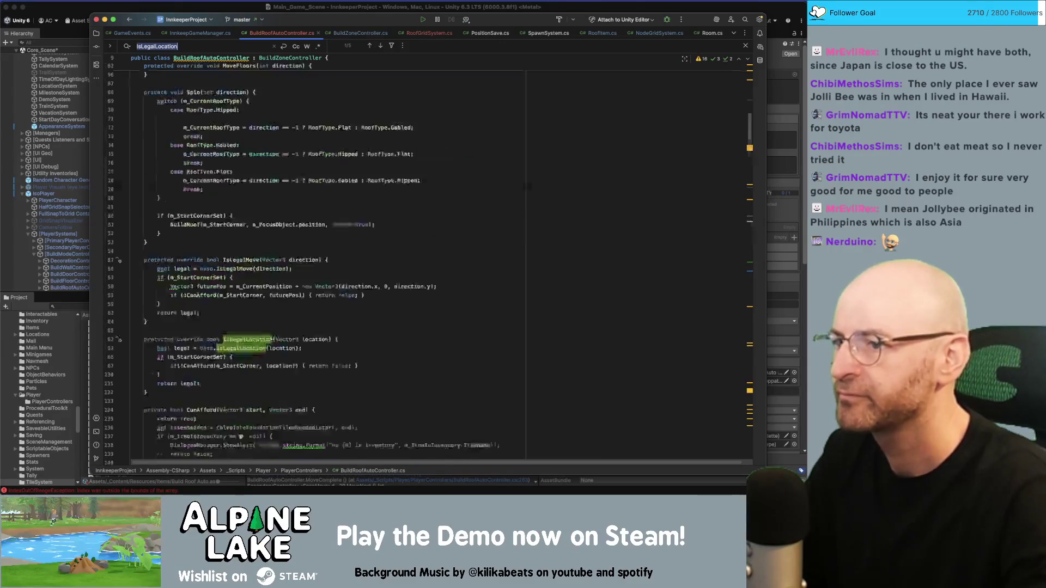
pyautogui.press('Return')
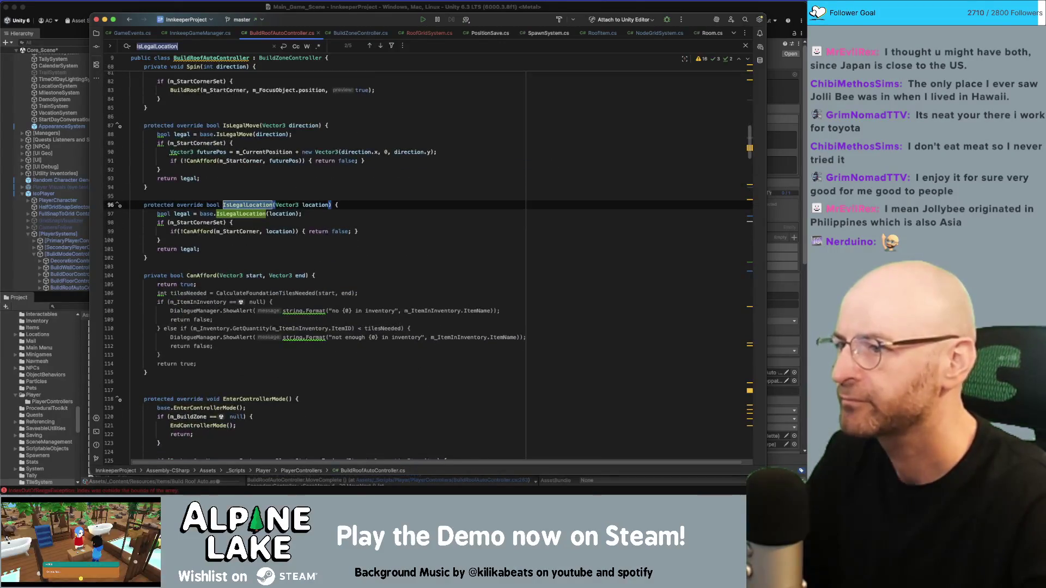
pyautogui.press('Return')
pyautogui.press('Return')
pyautogui.press('Return')
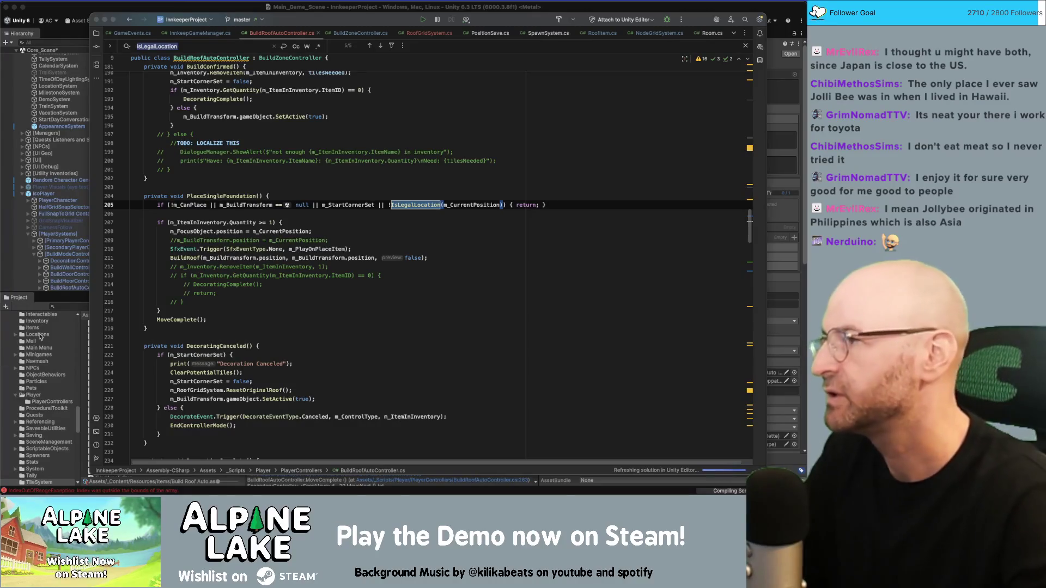
# Step: Review the new IsLegalLocation guard on line 205 and the commented closing brace on line 216
pyautogui.click(423, 225)
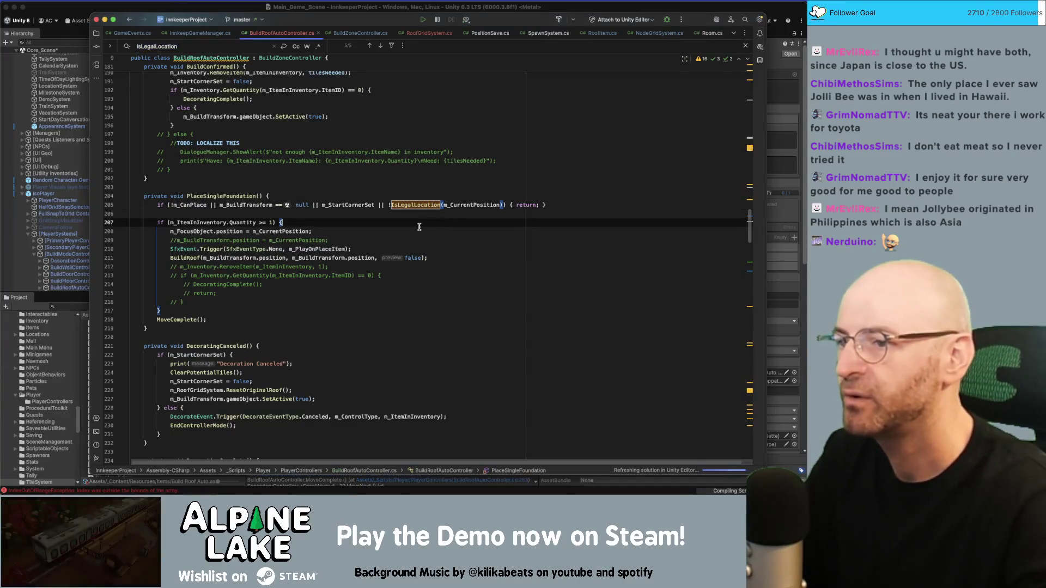
pyautogui.click(430, 205)
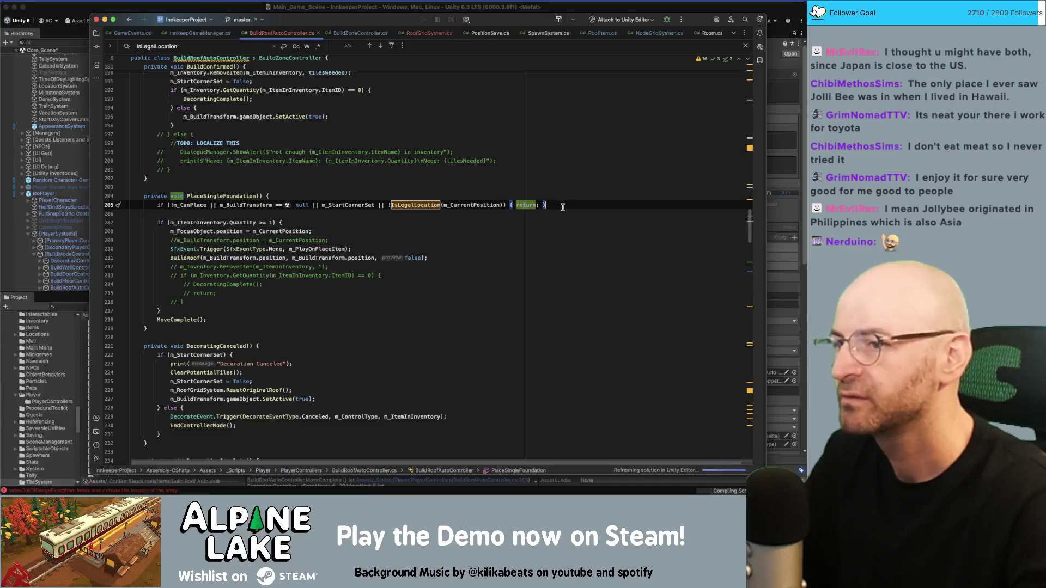
pyautogui.click(298, 221)
pyautogui.click(315, 213)
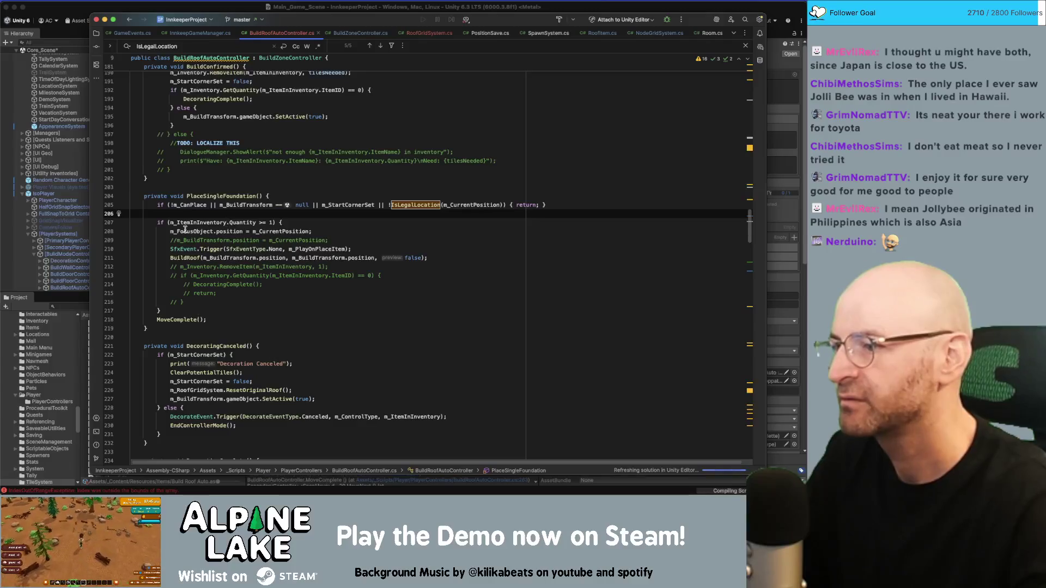
pyautogui.click(218, 303)
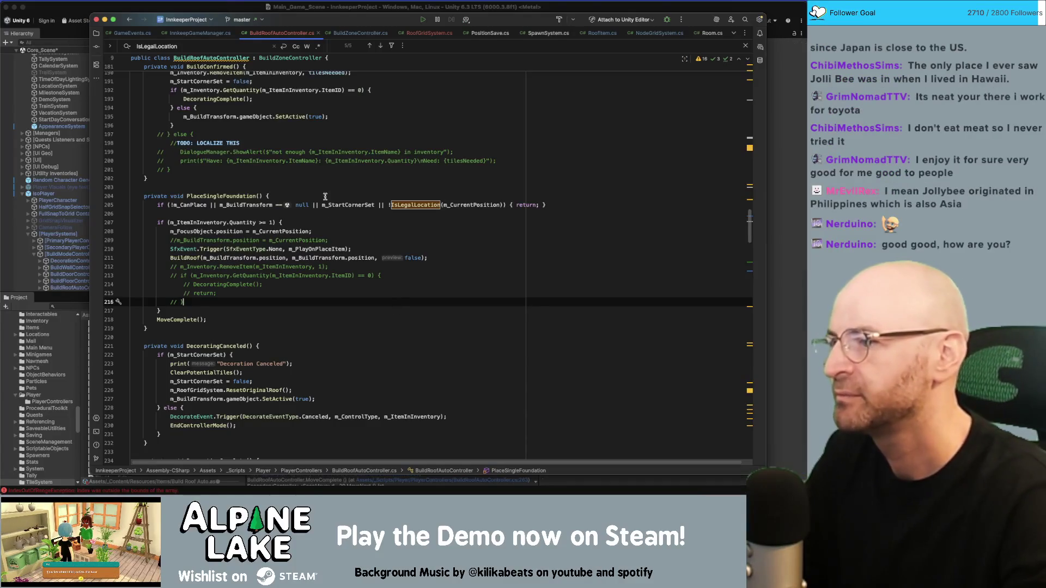
# Step: Search IsLegalLocation again to reach its check in Update, then return to Unity
pyautogui.click(415, 205)
pyautogui.press('super+f')
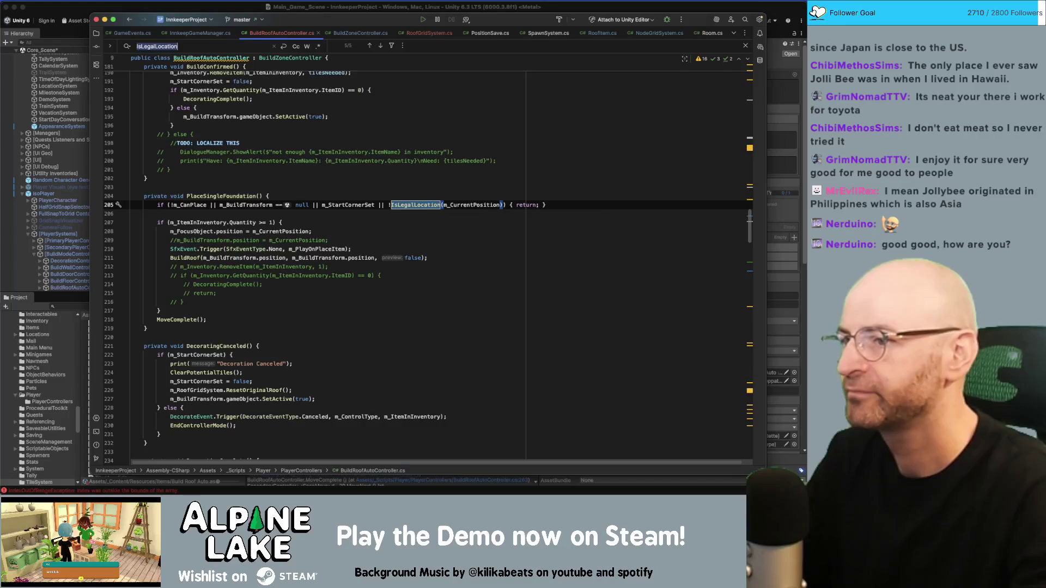
pyautogui.press('Return')
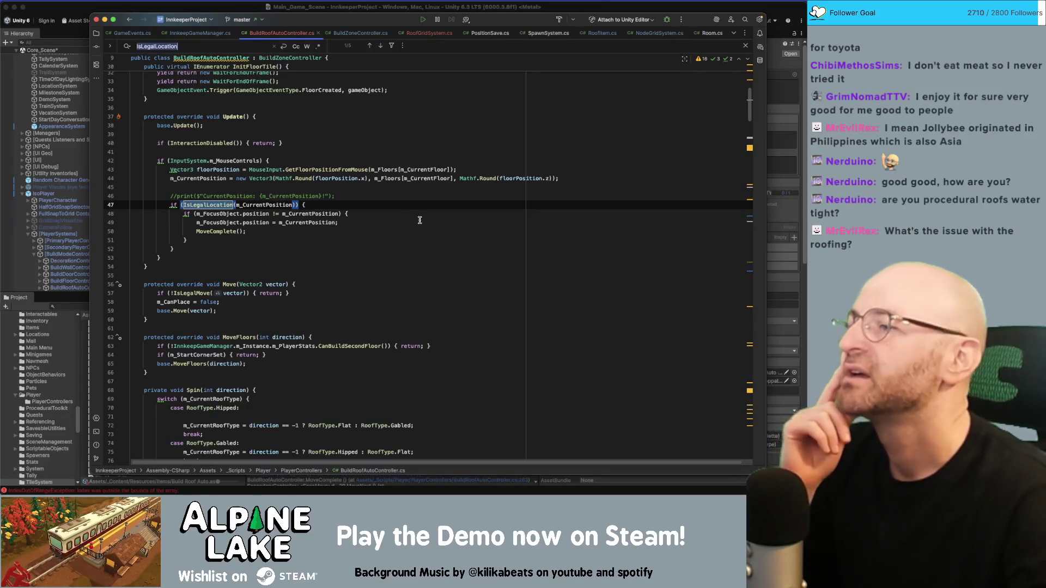
pyautogui.click(97, 10)
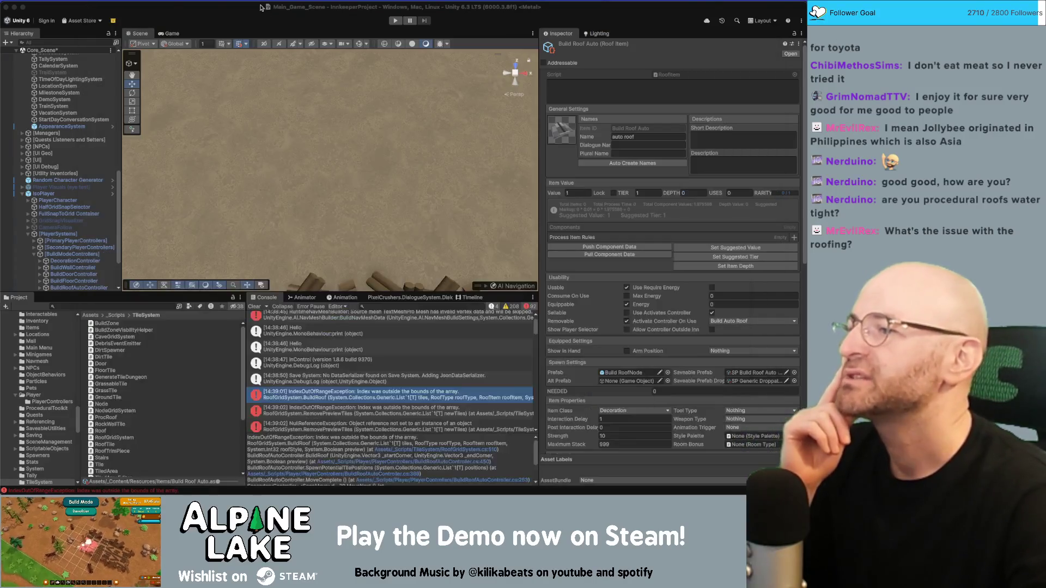
# Step: Start play mode, lay a rectangular foundation floor, and build a roof spread over the whole floor
pyautogui.click(396, 22)
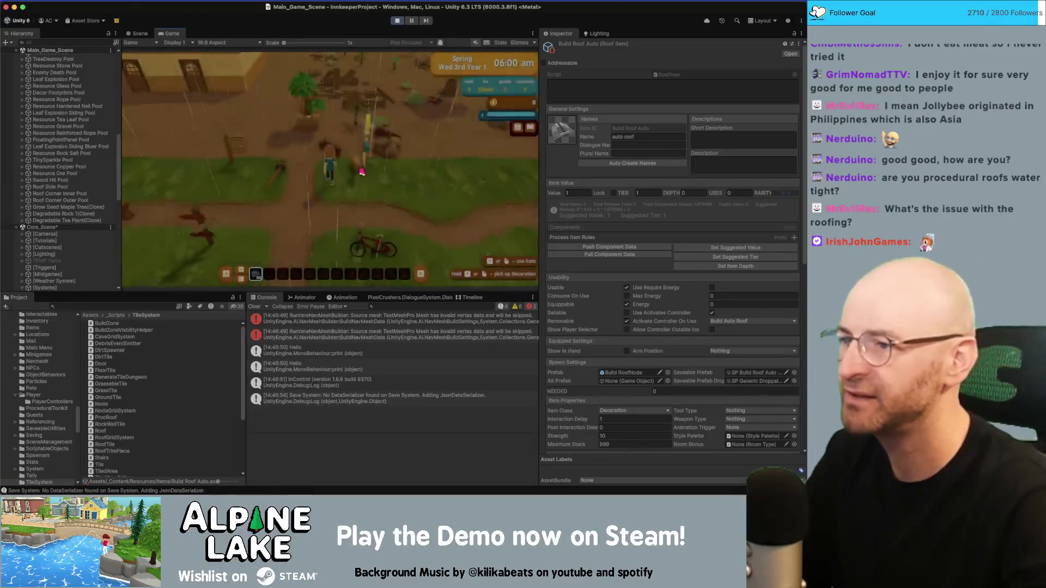
pyautogui.click(361, 172)
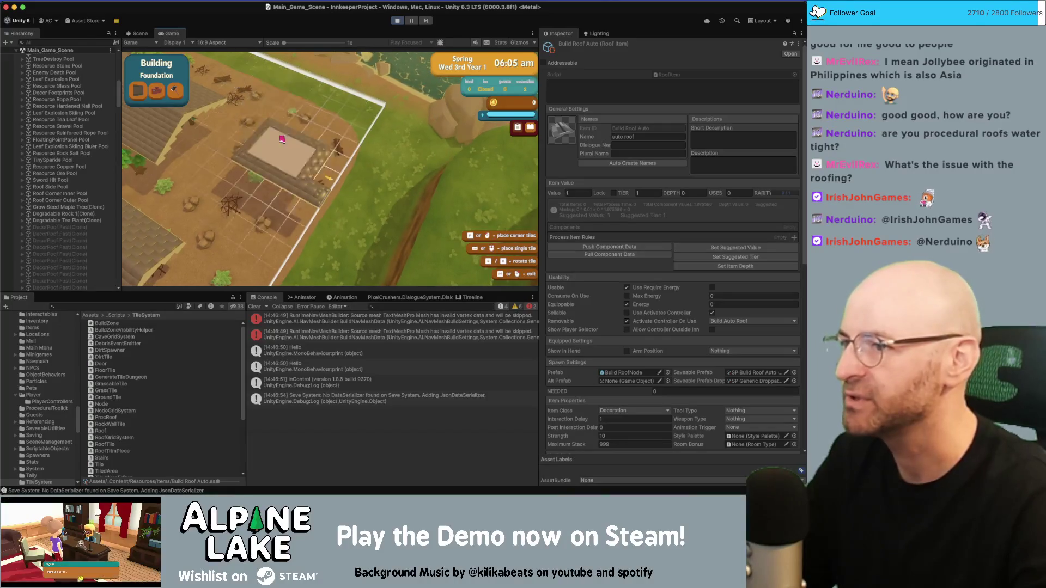
pyautogui.click(321, 124)
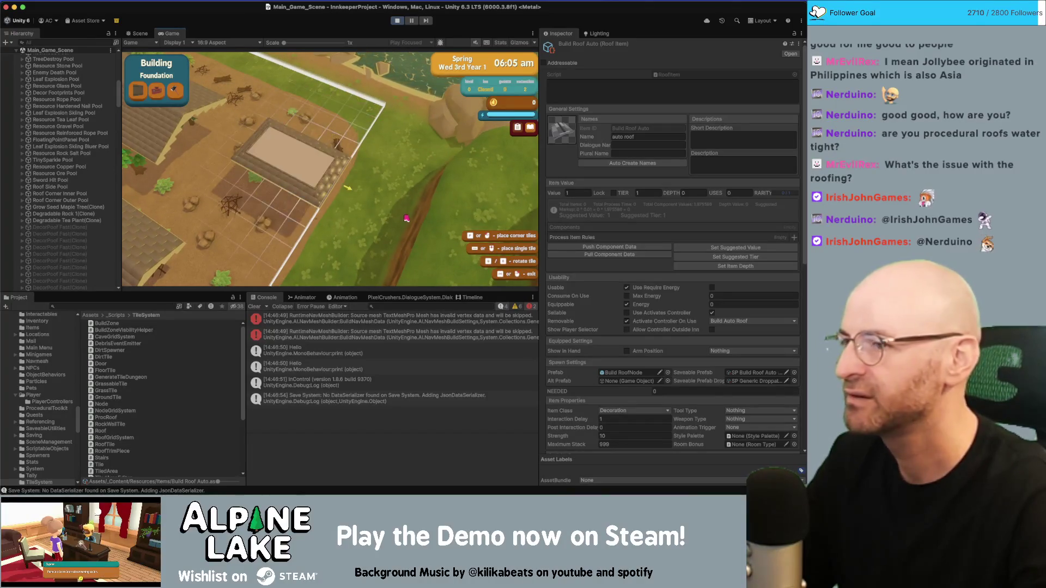
pyautogui.moveTo(240, 187); pyautogui.dragTo(316, 226)
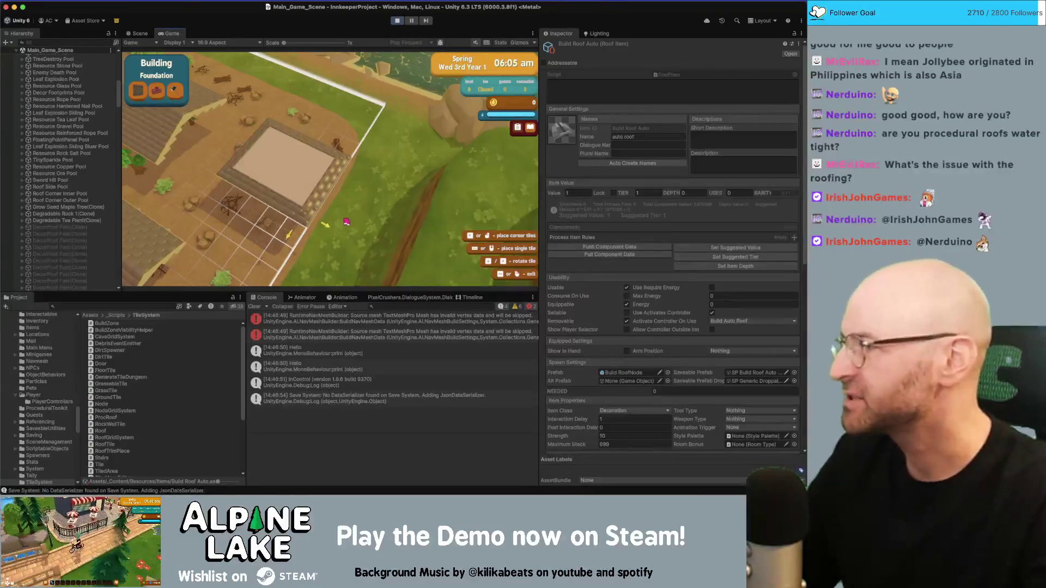
pyautogui.click(336, 204)
pyautogui.moveTo(375, 109); pyautogui.dragTo(371, 178)
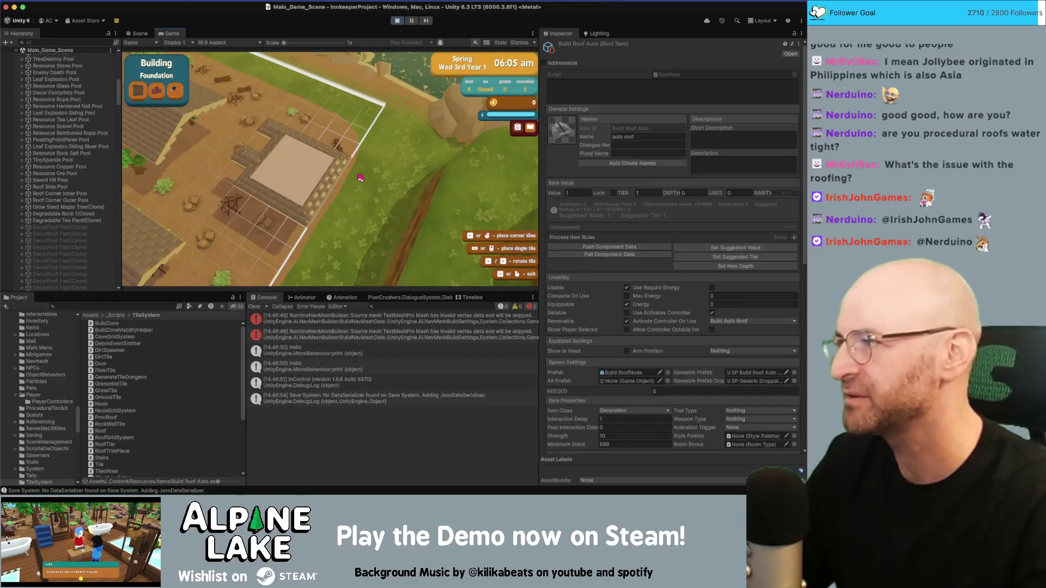
pyautogui.click(288, 213)
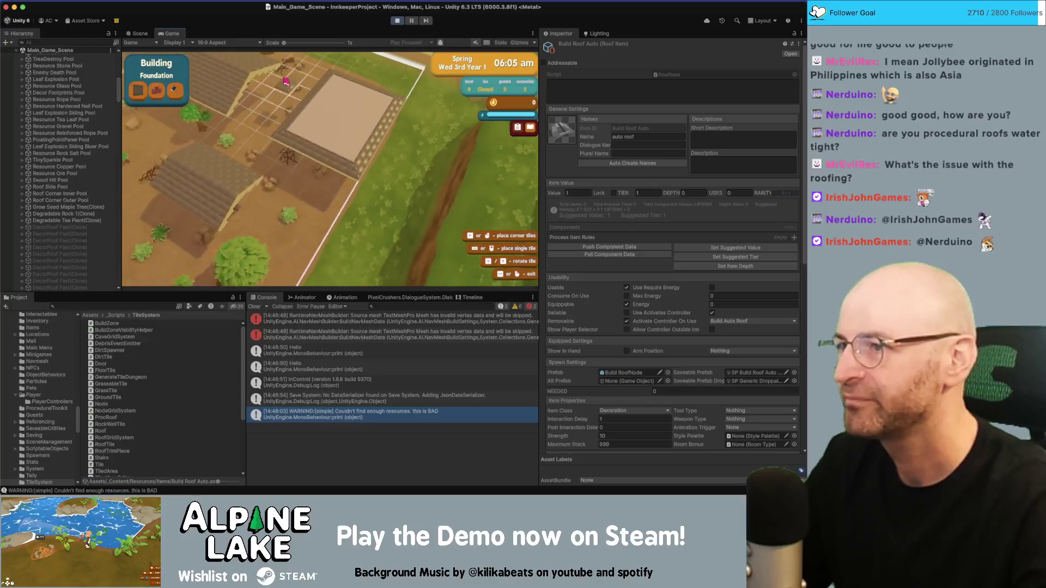
# Step: Try more roof placements on the big building, then exit build mode and stop play mode
pyautogui.click(297, 252)
pyautogui.press('a')
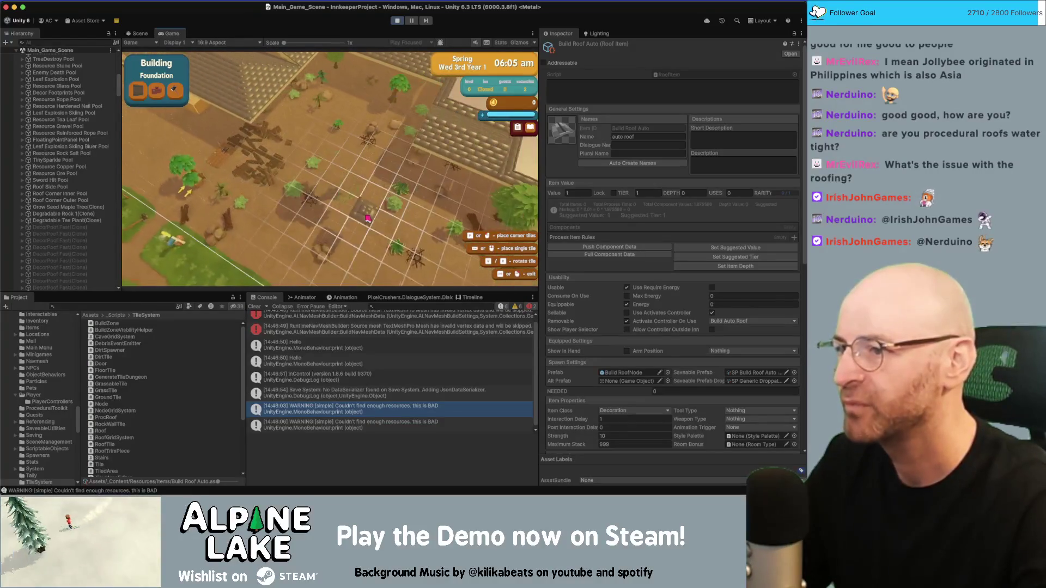
pyautogui.press('s')
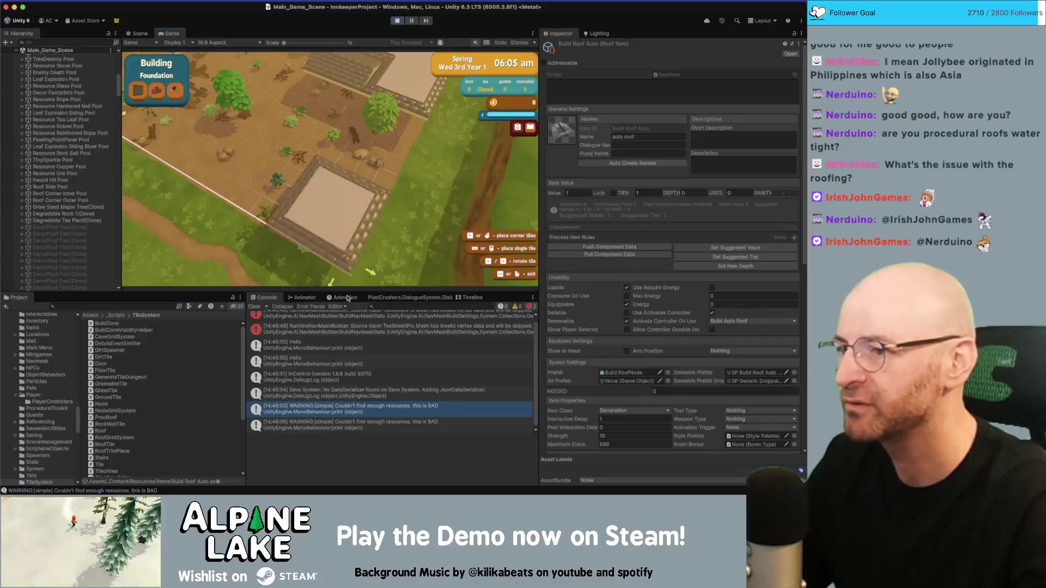
pyautogui.click(348, 263)
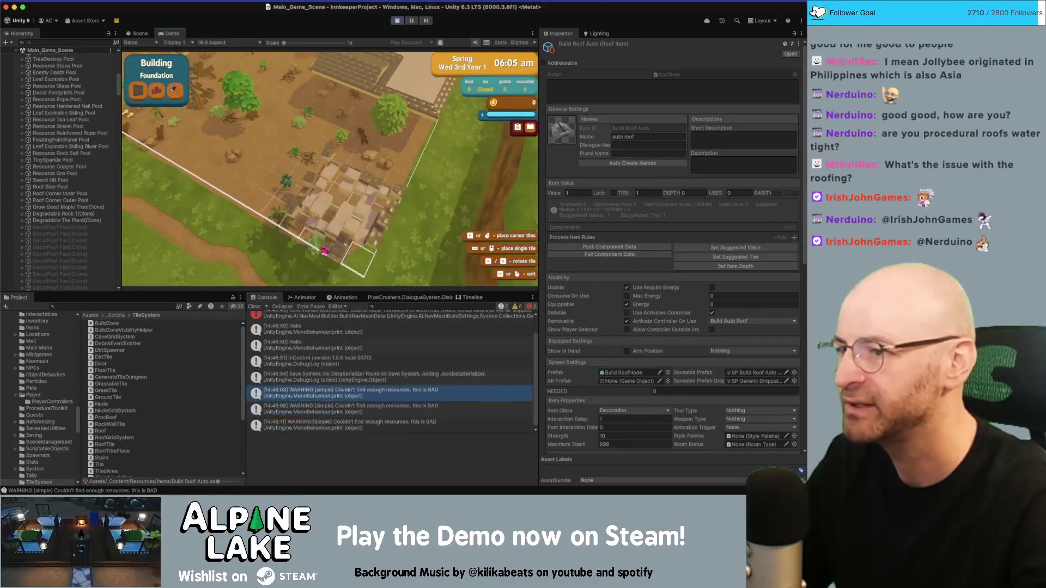
pyautogui.press('w')
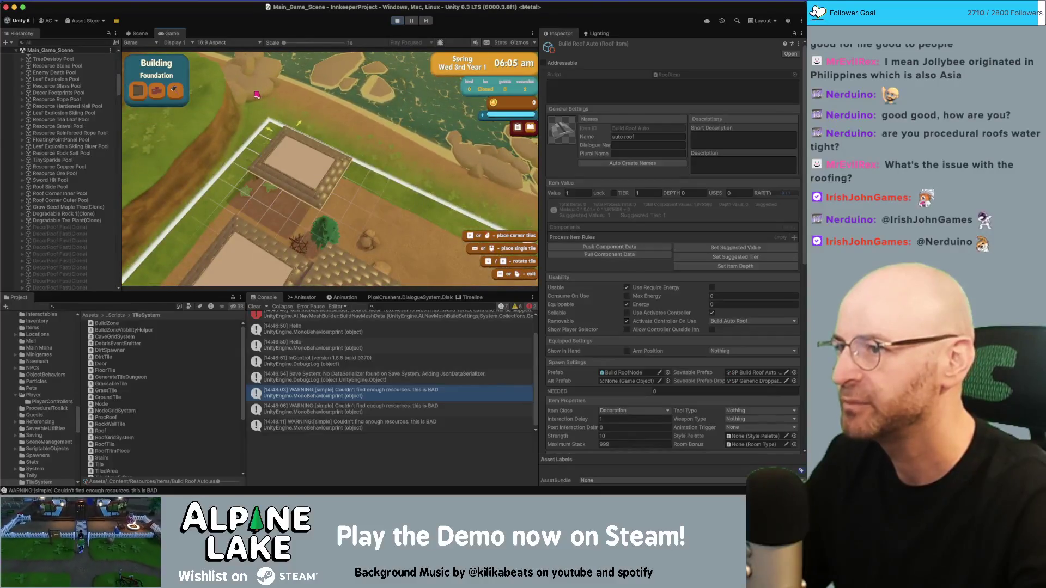
pyautogui.press('Escape')
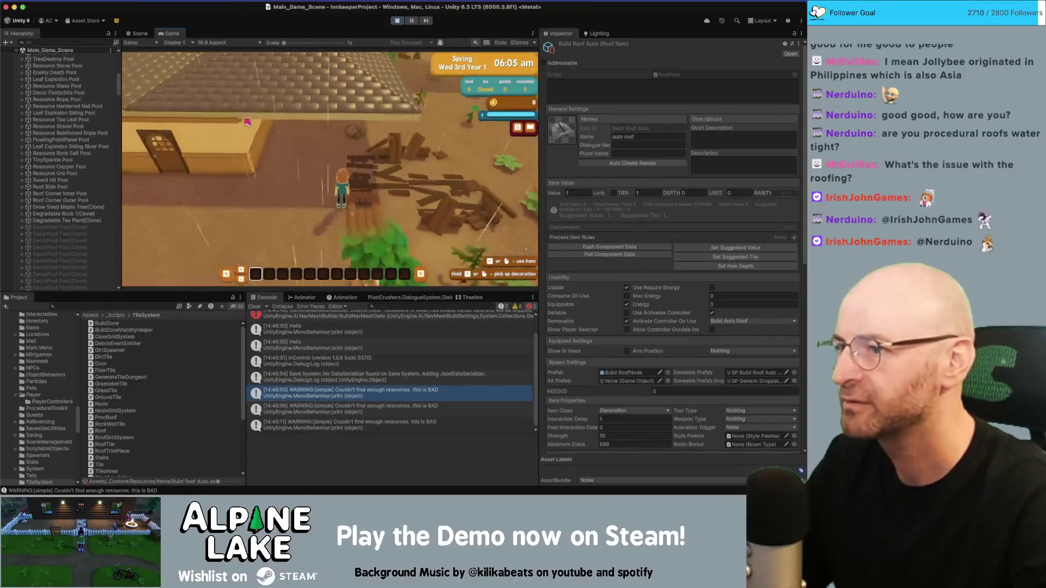
pyautogui.press('w')
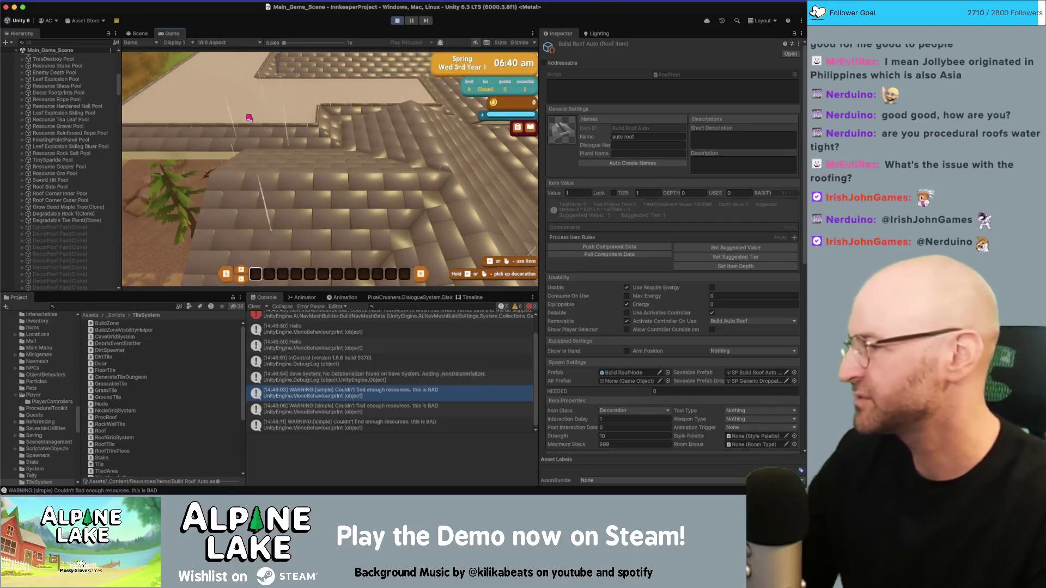
pyautogui.click(397, 20)
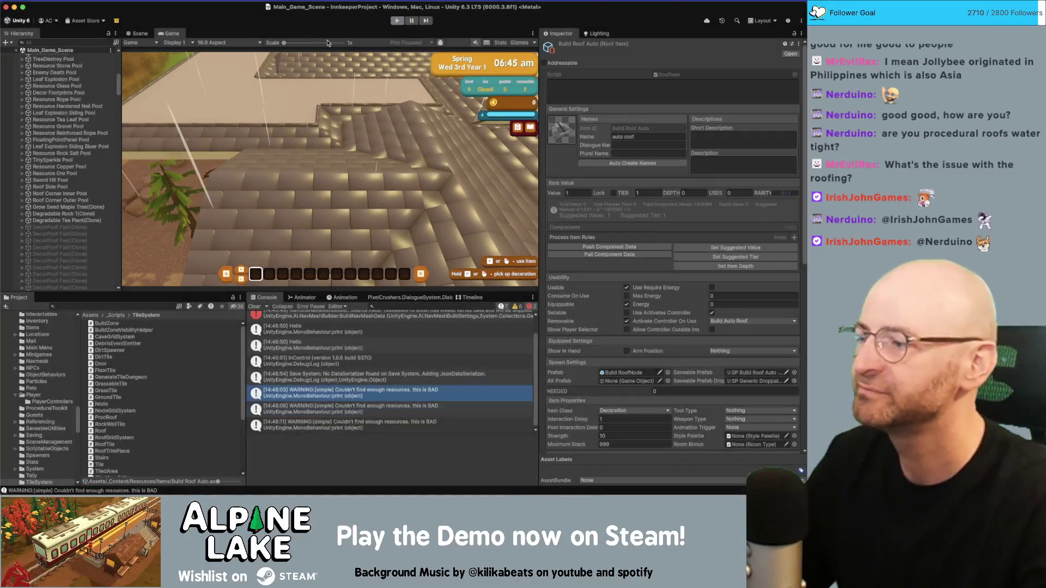
pyautogui.press('super+Tab')
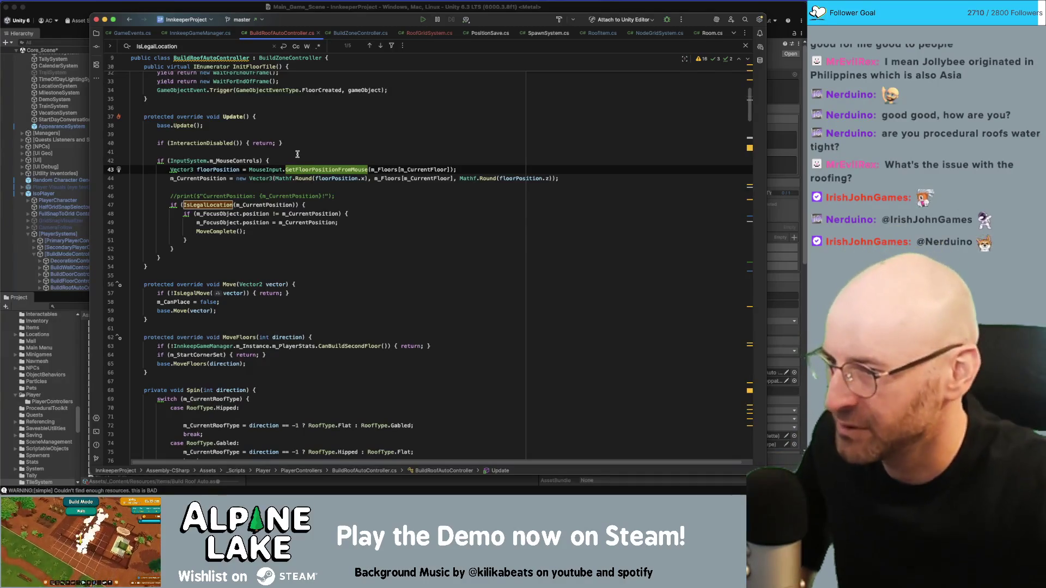
# Step: Delete the early 'return true' and its leftover blank line in CanAfford
pyautogui.scroll(-20, 305, 169)
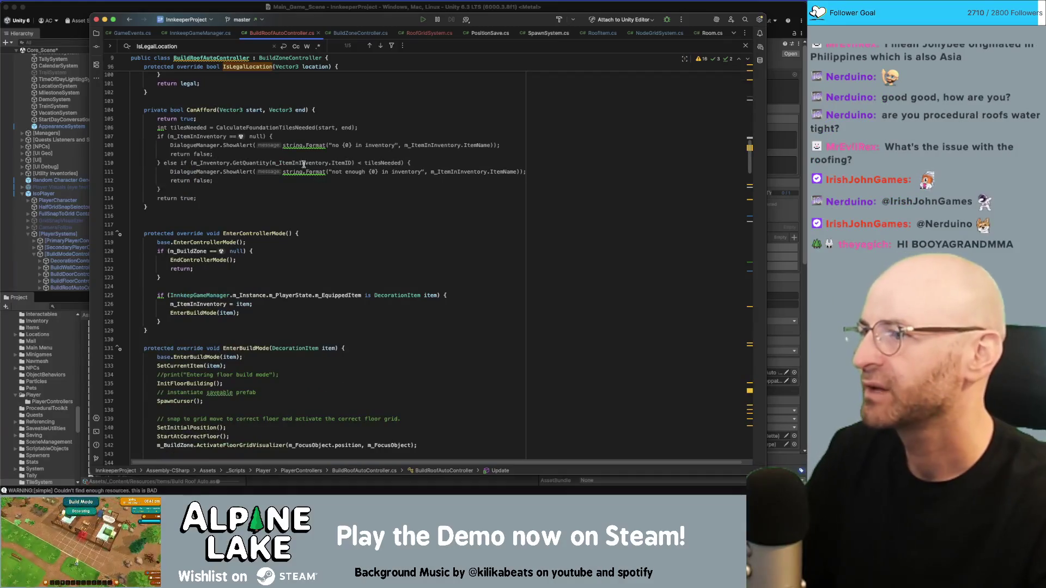
pyautogui.click(211, 115)
pyautogui.hotkey('shift', 'Home')
pyautogui.press('BackSpace')
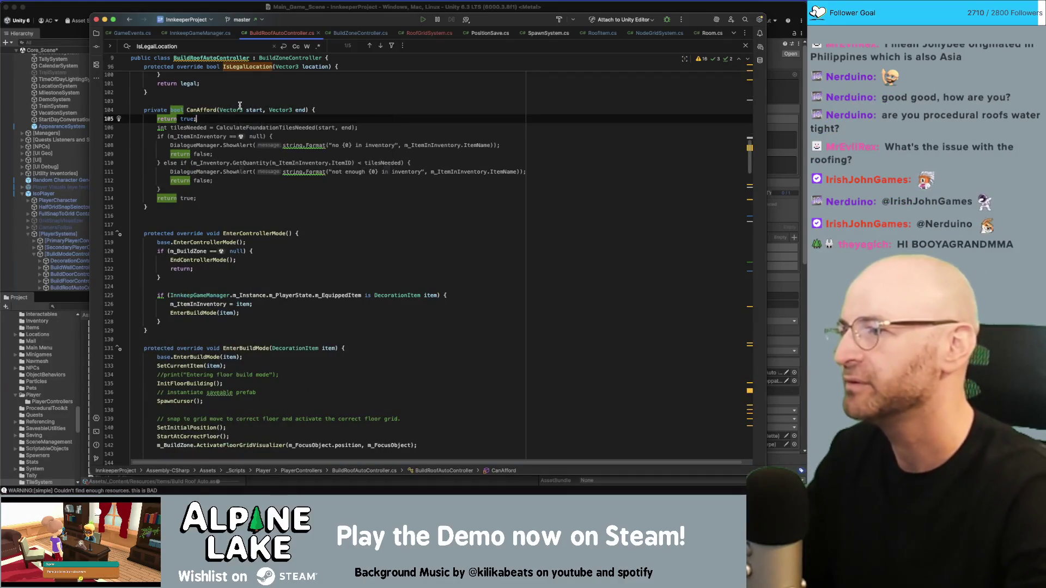
pyautogui.press('BackSpace')
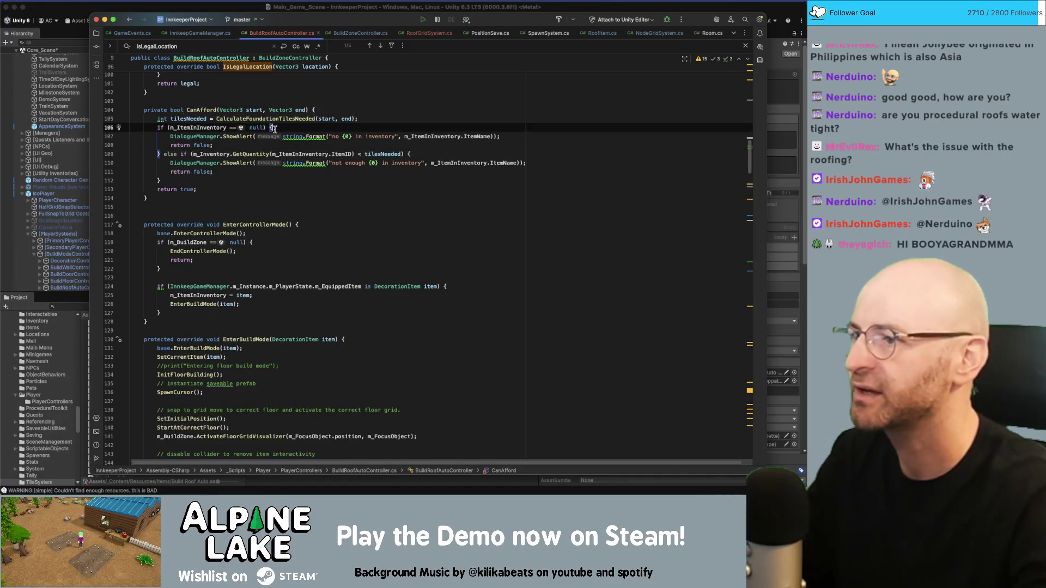
# Step: Review the CanAfford method around line 112, then switch to Unity and back to the code
pyautogui.click(218, 110)
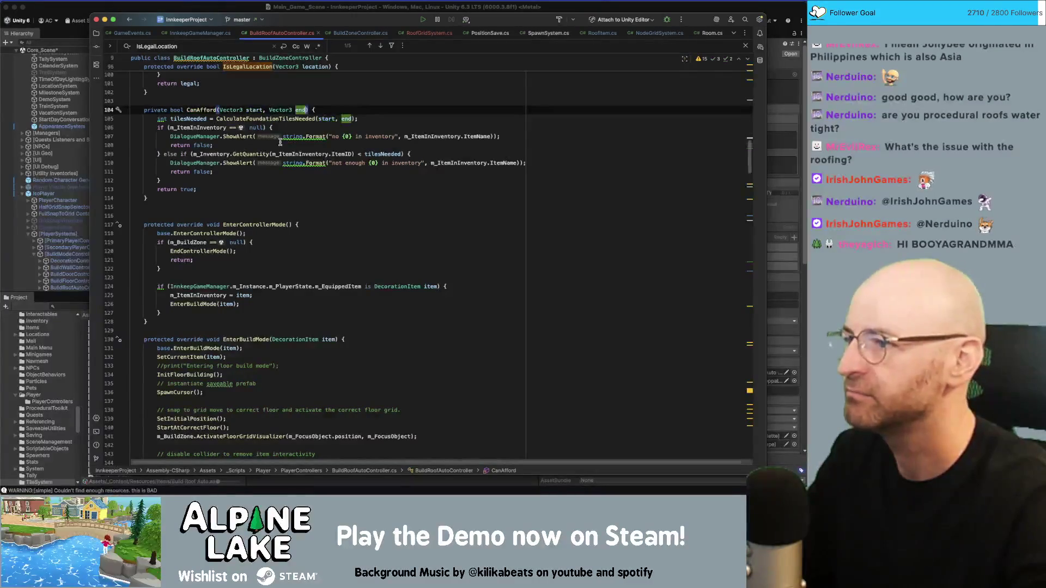
pyautogui.click(299, 178)
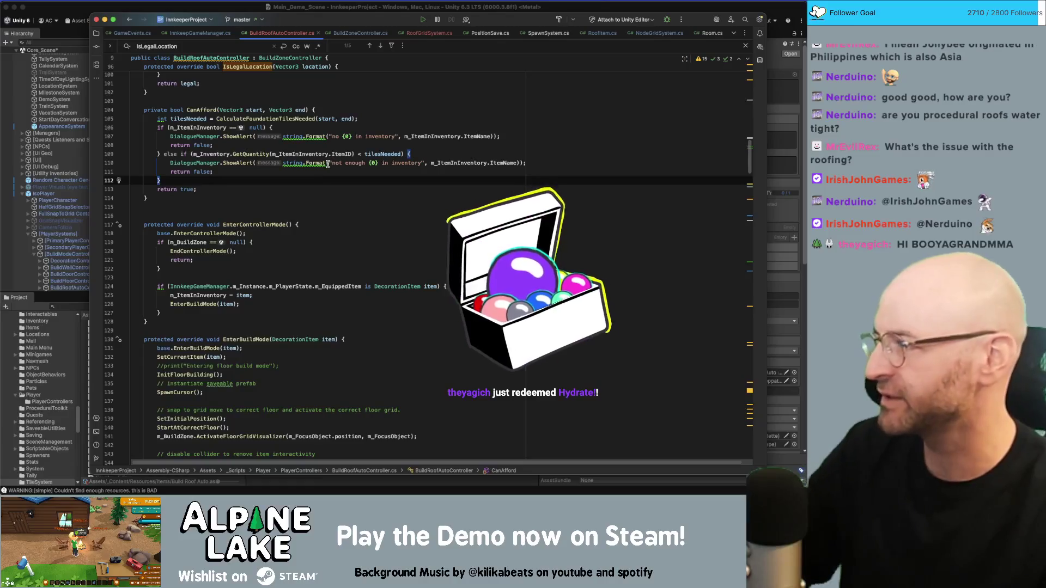
pyautogui.press('super+Tab')
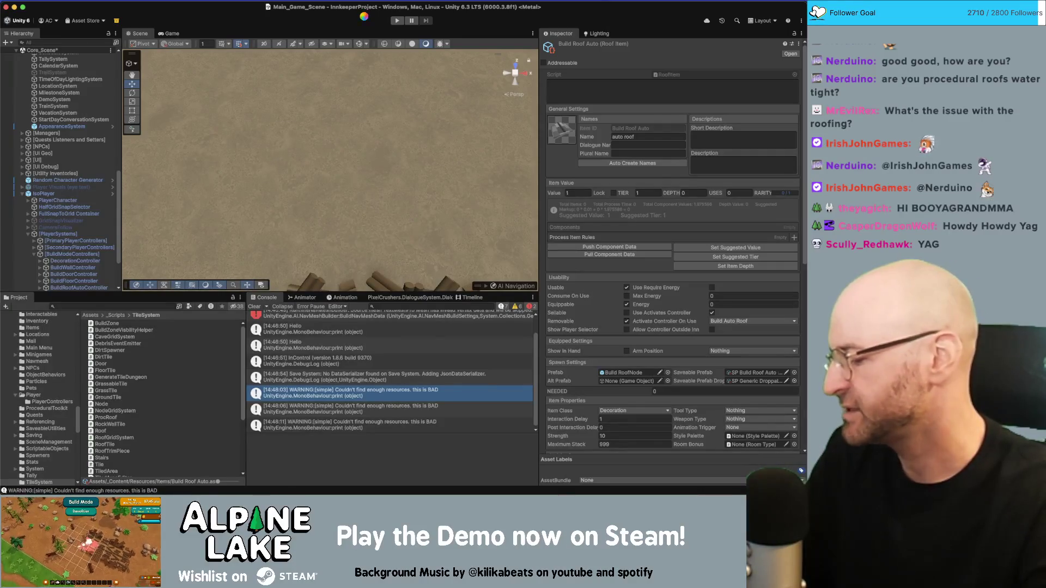
pyautogui.press('super+Tab')
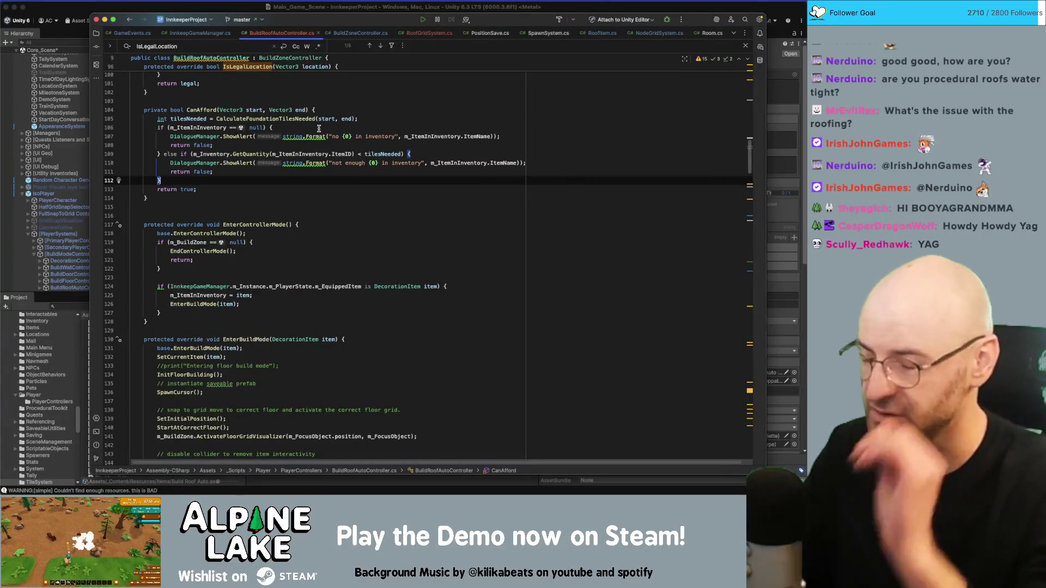
pyautogui.doubleClick(204, 107)
pyautogui.scroll(3, 204, 107)
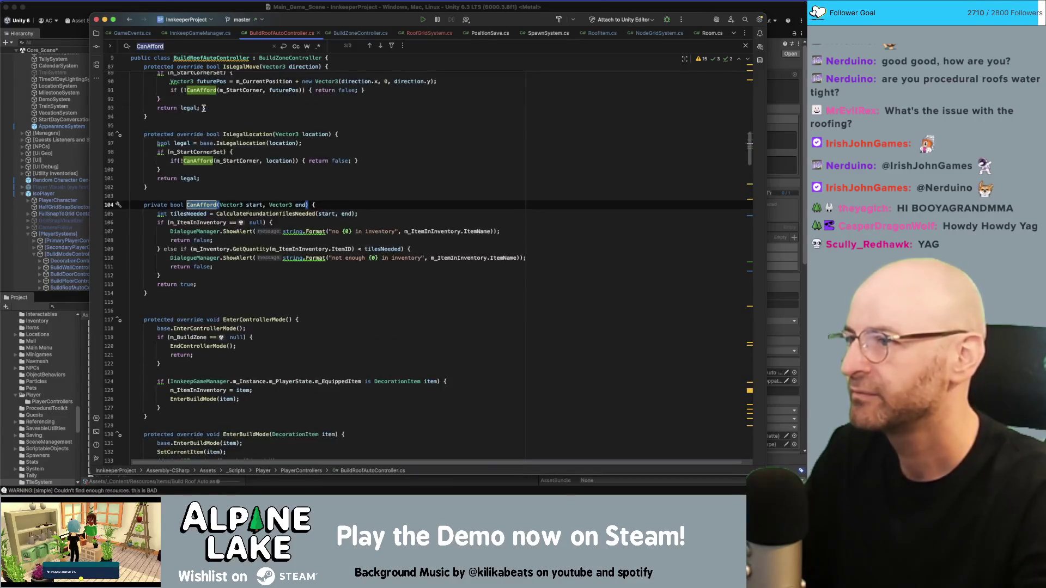
pyautogui.scroll(4, 225, 139)
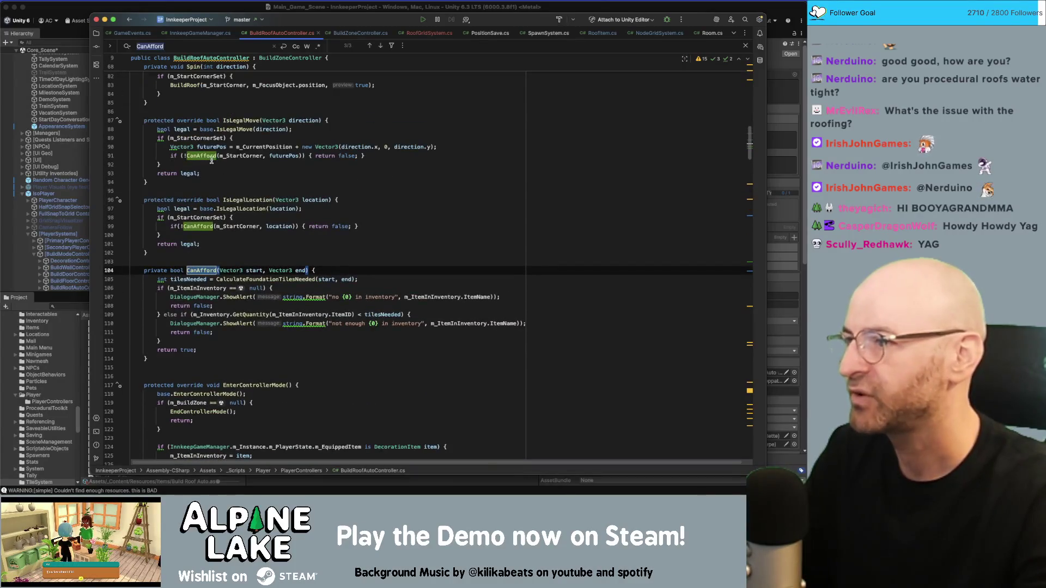
pyautogui.click(207, 156)
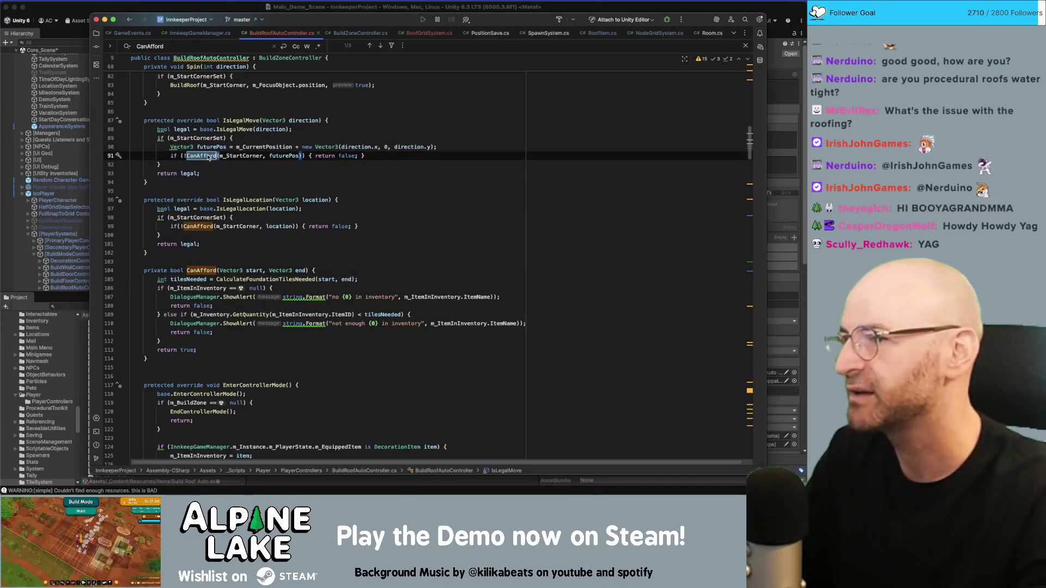
pyautogui.keyDown('super'); pyautogui.click(207, 157); pyautogui.keyUp('super')
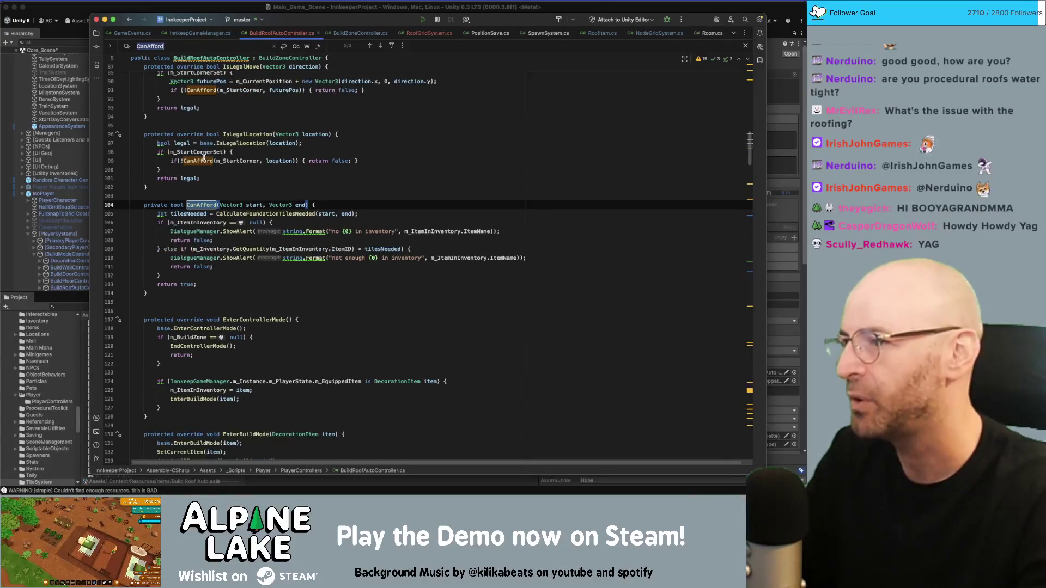
pyautogui.press('super+b')
pyautogui.press('Down')
pyautogui.press('Return')
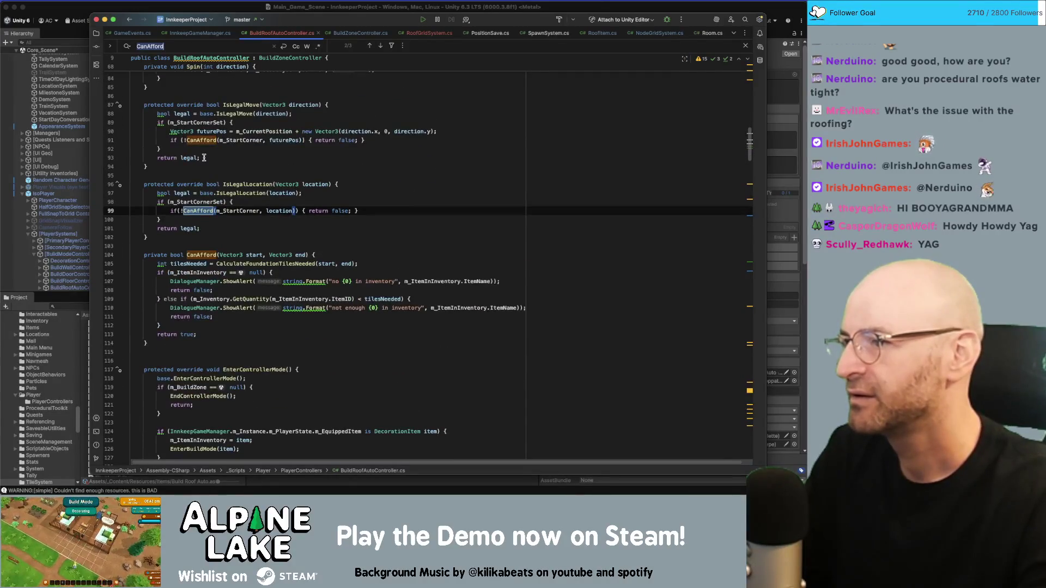
pyautogui.press('super+b')
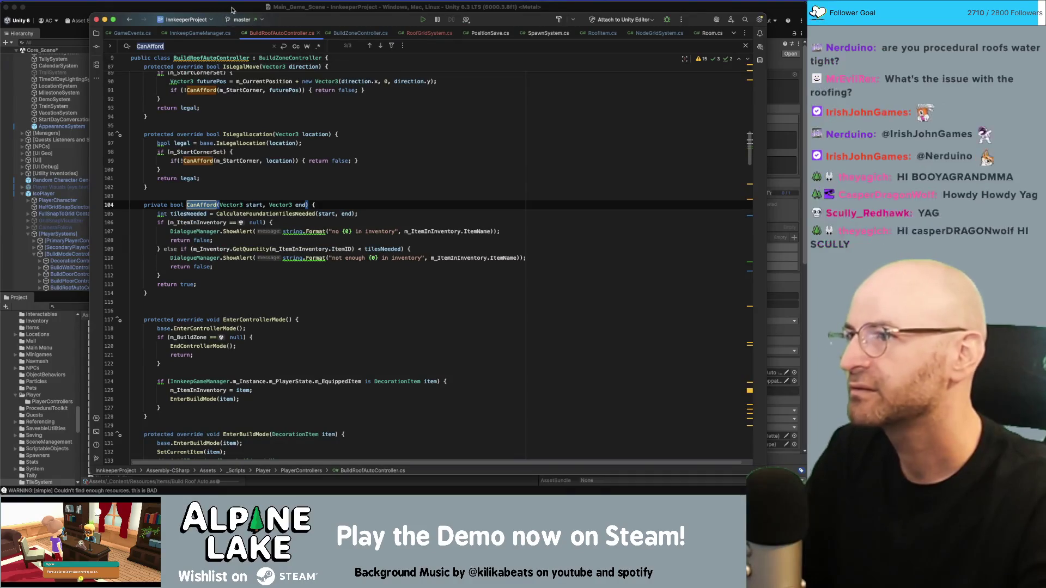
pyautogui.press('super+Tab')
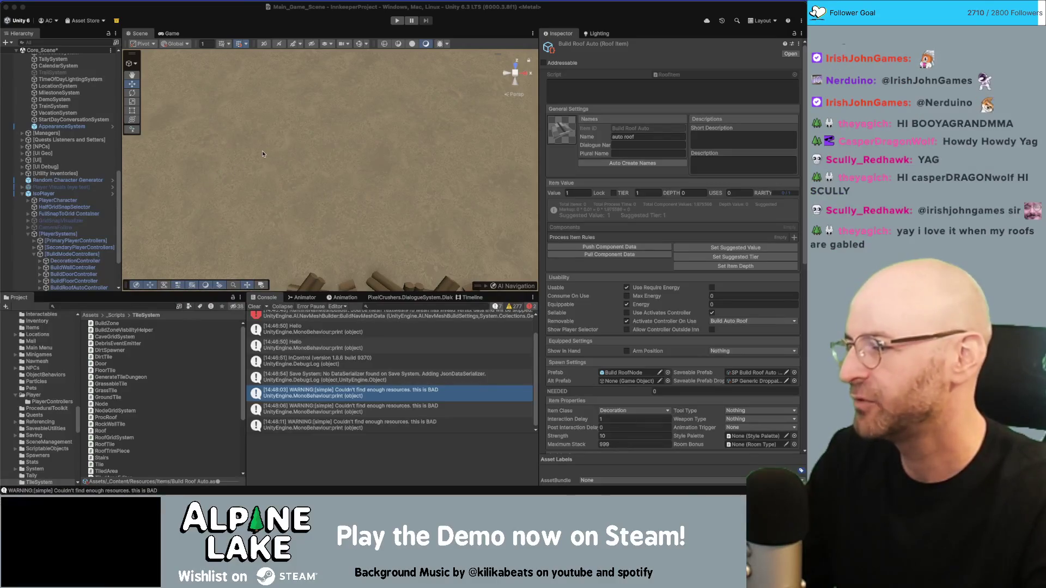
# Step: Collapse Core_Scene in the Hierarchy, run the game in play mode, and leave building mode
pyautogui.click(274, 30)
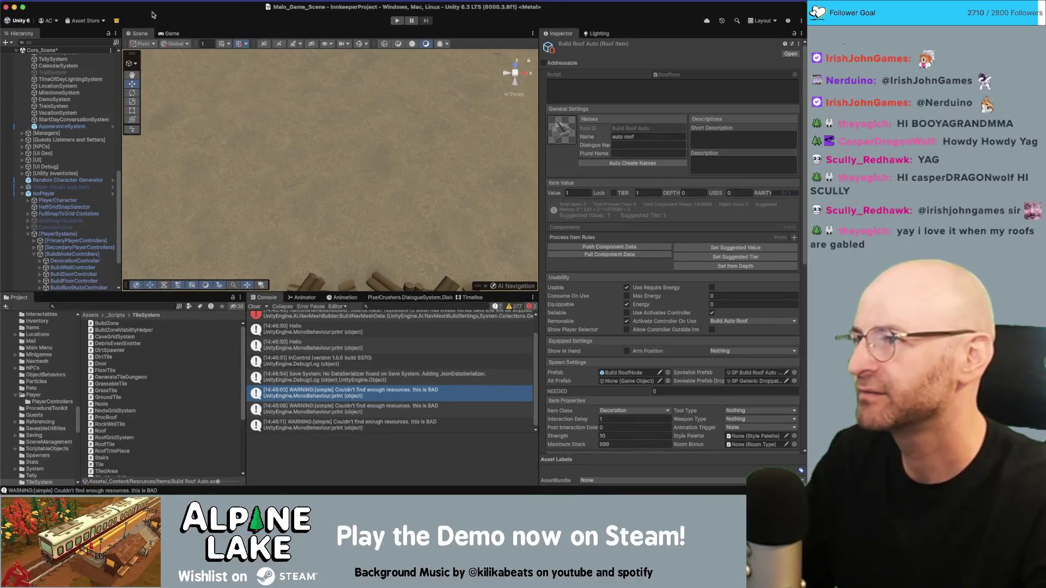
pyautogui.scroll(10, 114, 195)
pyautogui.scroll(5, 114, 195)
pyautogui.click(15, 272)
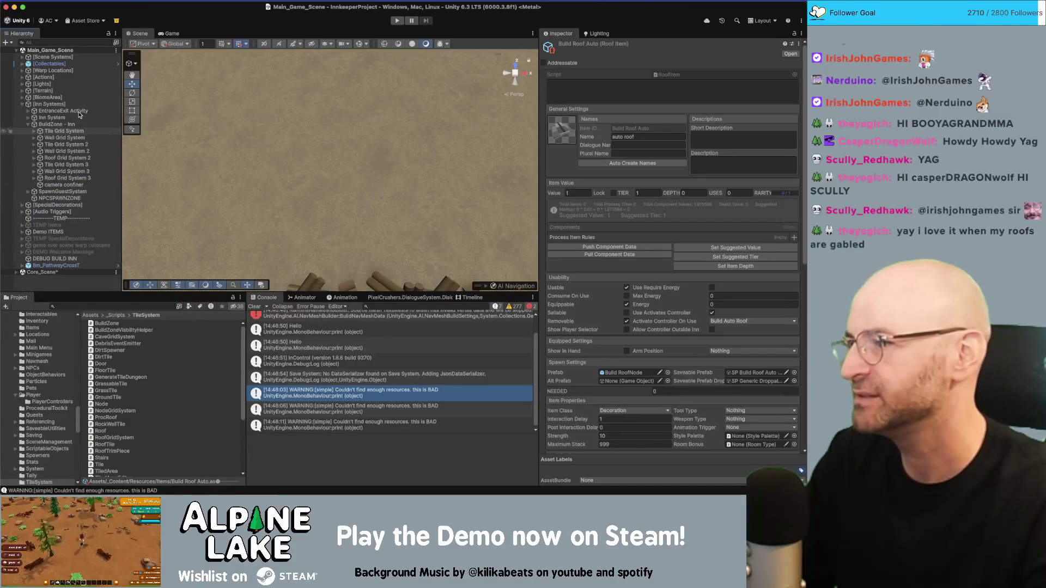
pyautogui.click(395, 22)
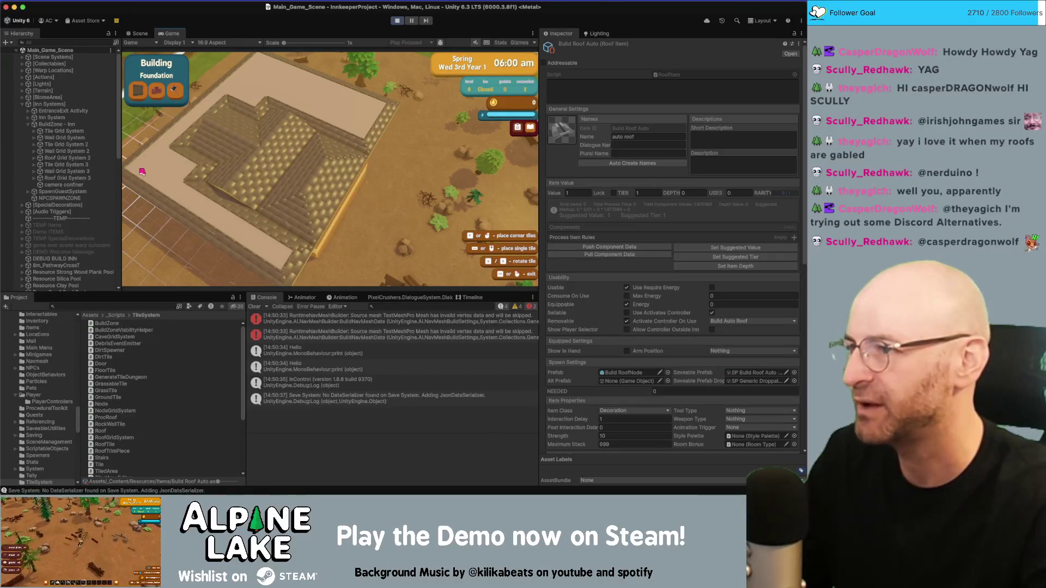
pyautogui.press('Escape')
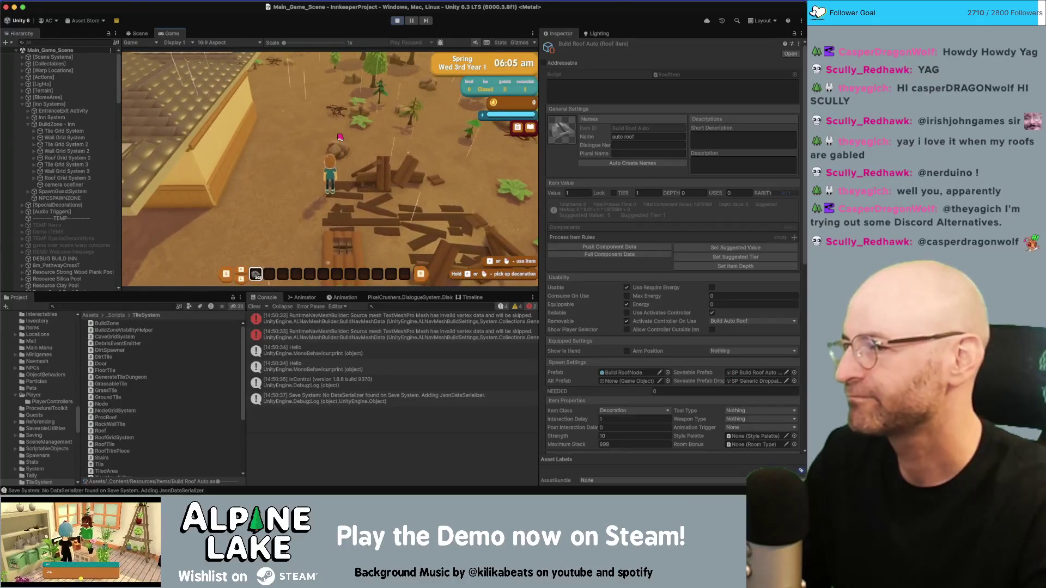
# Step: Re-enter foundation building mode, then stop the running game
pyautogui.click(341, 137)
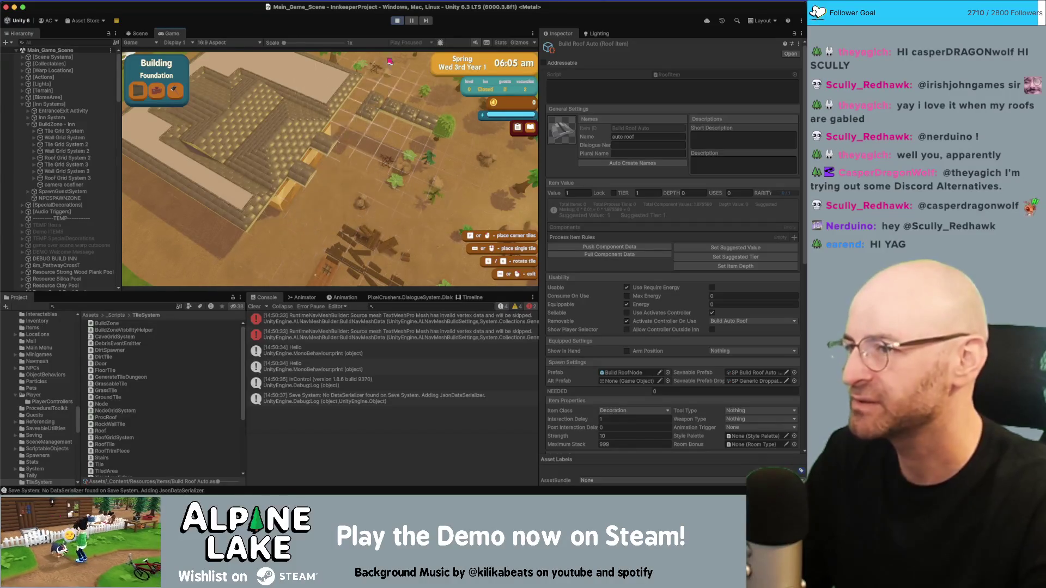
pyautogui.click(397, 20)
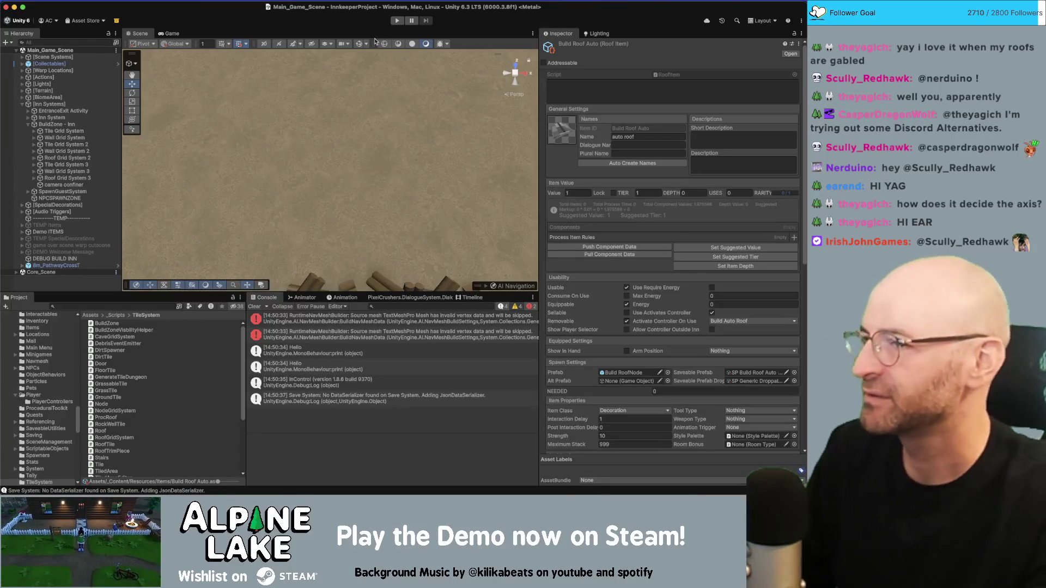
# Step: Restart the game and walk the character left past the house to the building lot
pyautogui.click(397, 22)
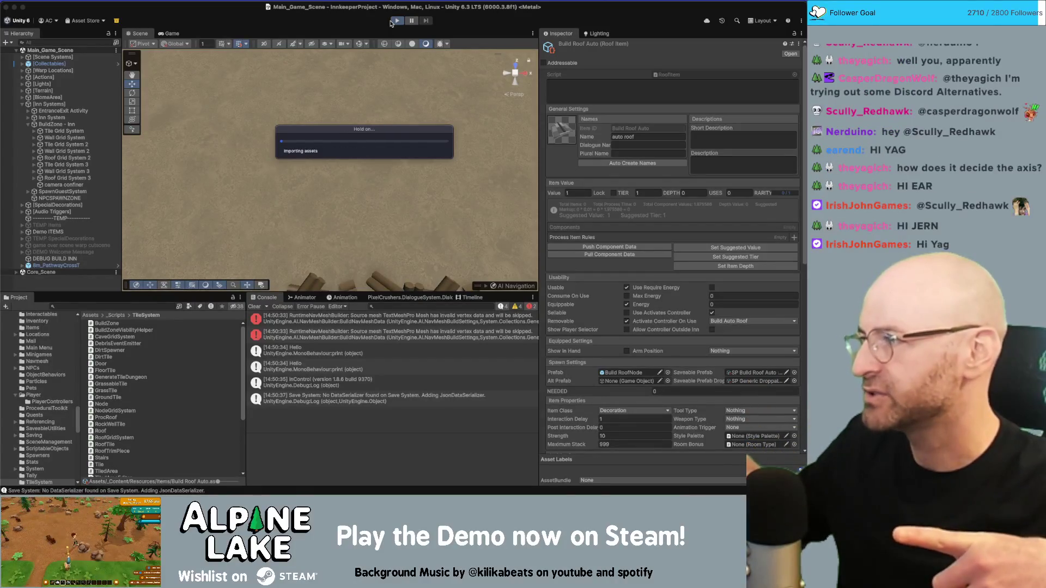
pyautogui.click(391, 22)
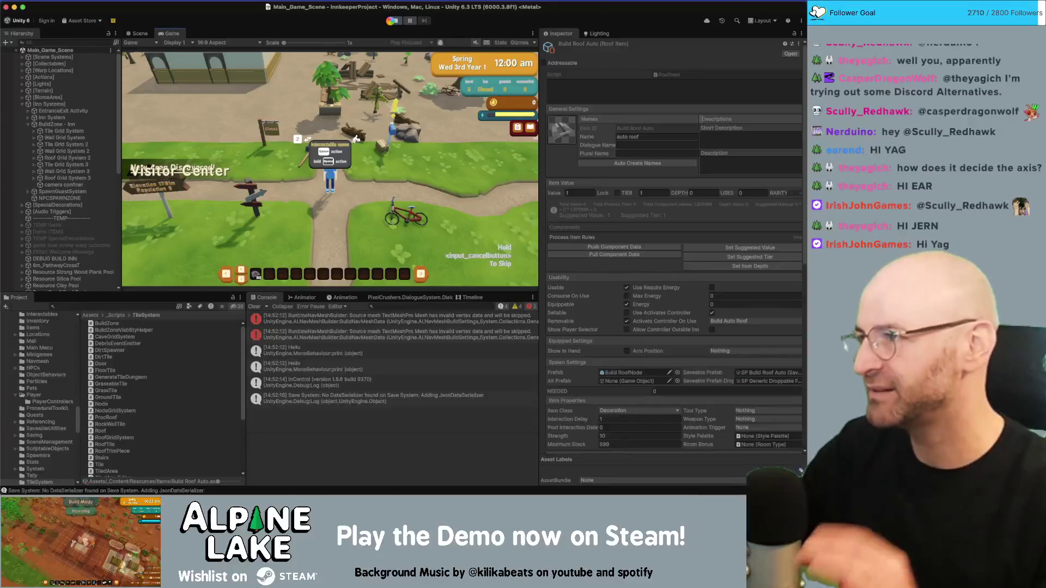
pyautogui.press('w')
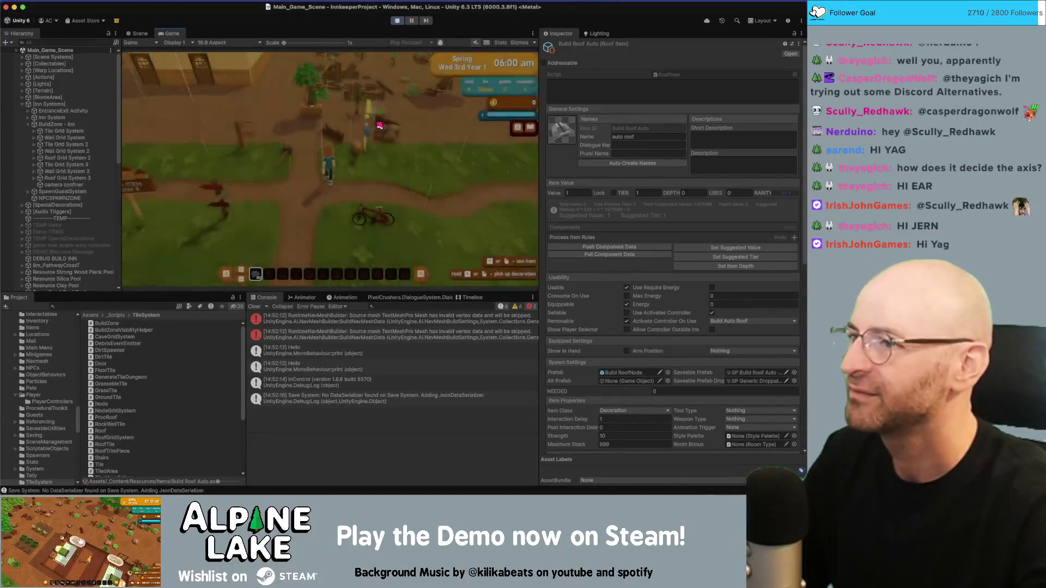
pyautogui.press('w')
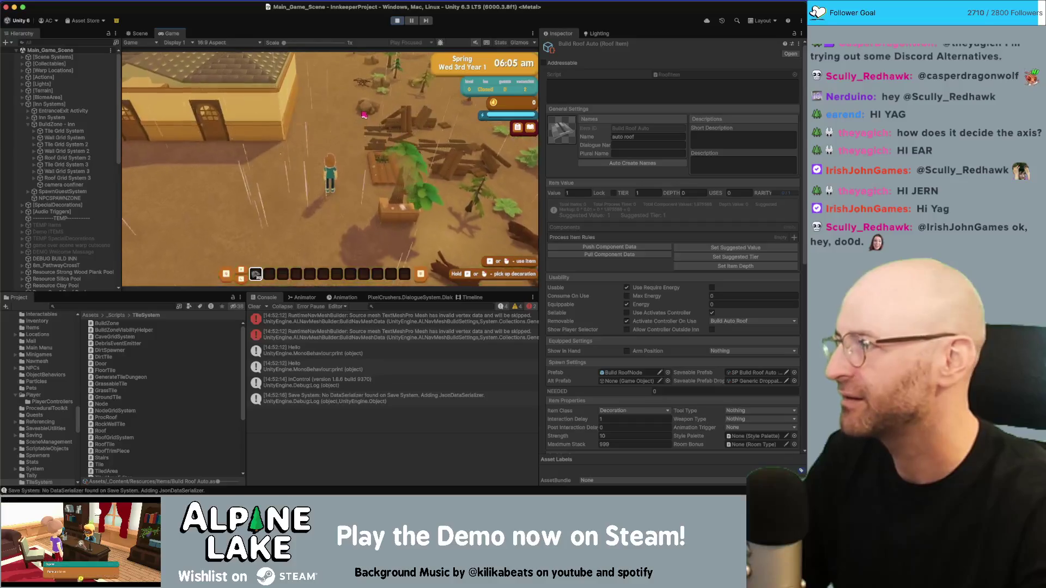
pyautogui.press('a')
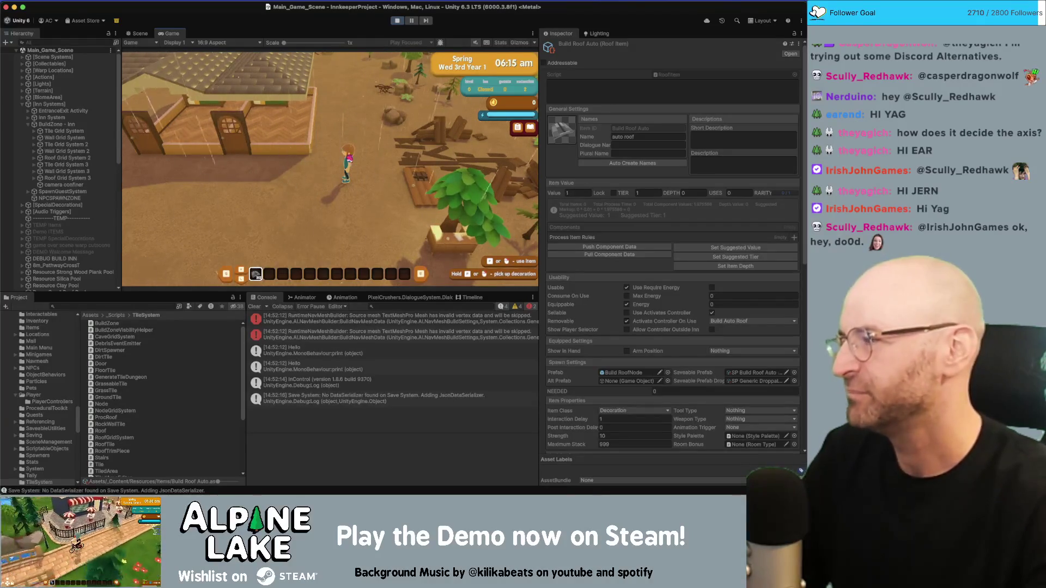
pyautogui.press('a')
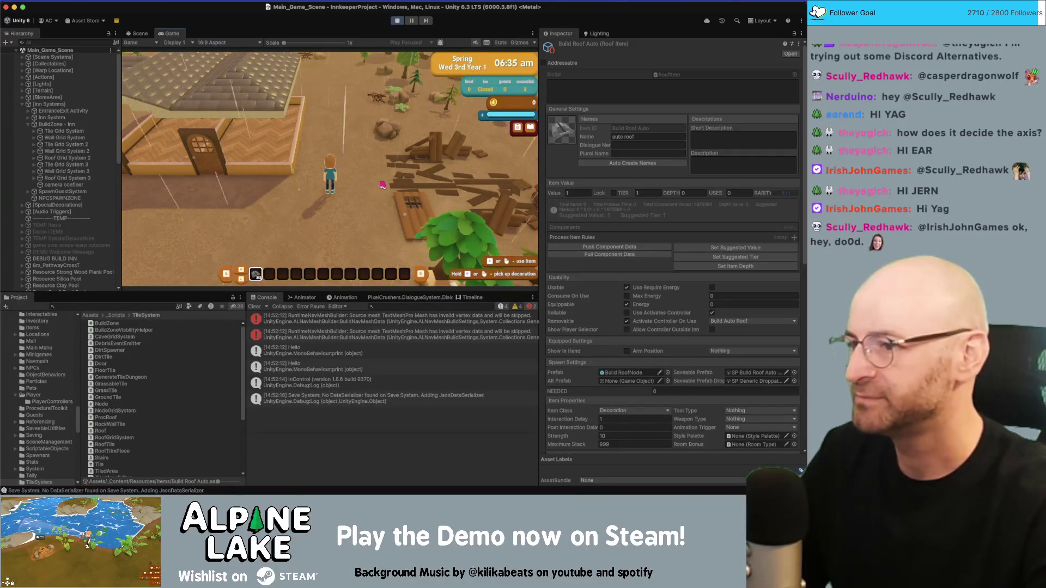
# Step: Enter foundation mode, mark out a rectangular build area, and build a roof over it
pyautogui.click(383, 184)
pyautogui.moveTo(383, 184)
pyautogui.mouseDown()
pyautogui.moveTo(371, 229)
pyautogui.moveTo(401, 242)
pyautogui.moveTo(381, 217)
pyautogui.moveTo(401, 246)
pyautogui.moveTo(360, 193)
pyautogui.mouseUp()
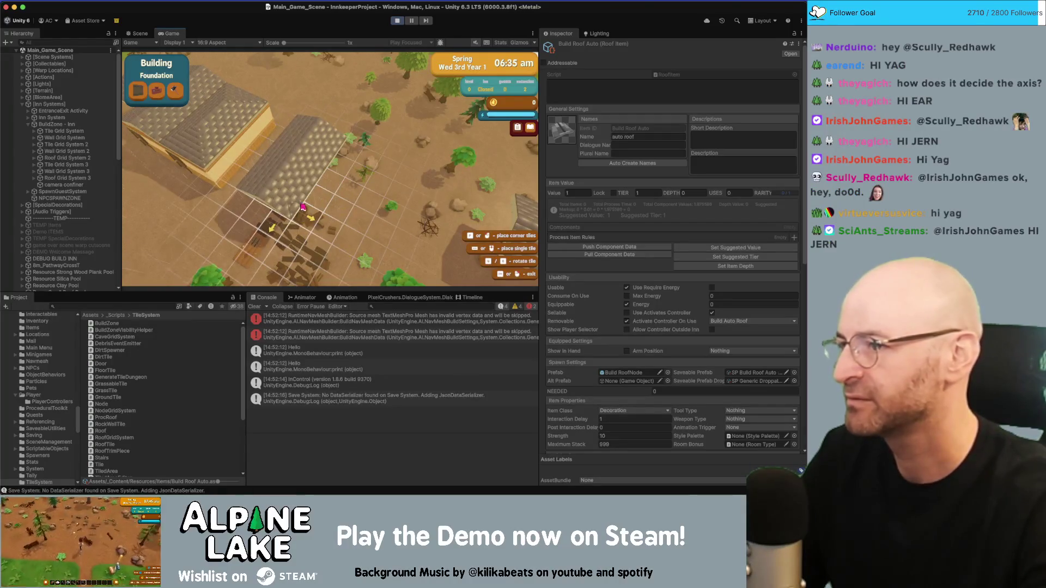
pyautogui.click(321, 188)
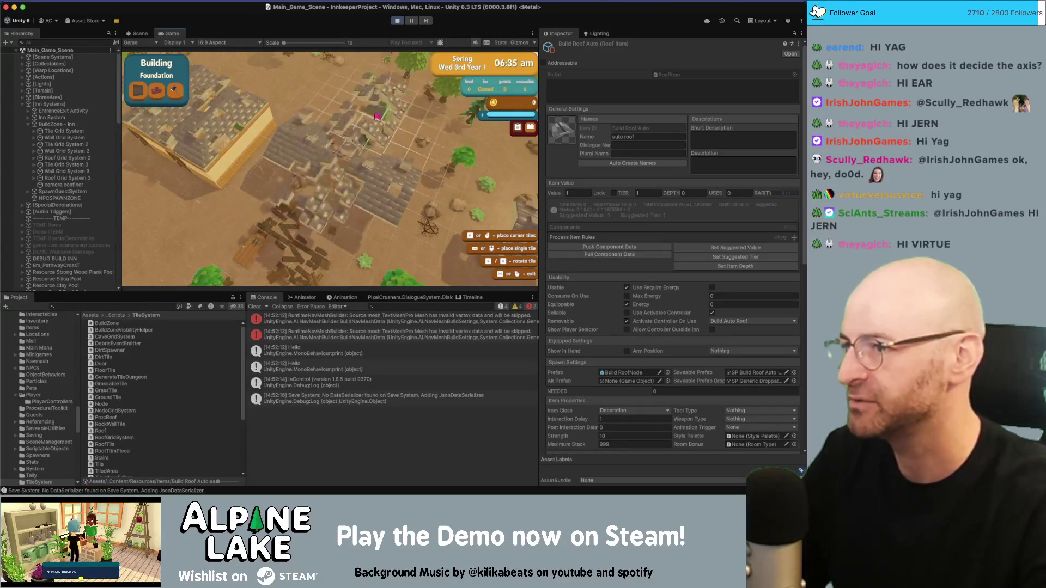
# Step: Pan over to the grid area and build a second roof on it
pyautogui.press('d')
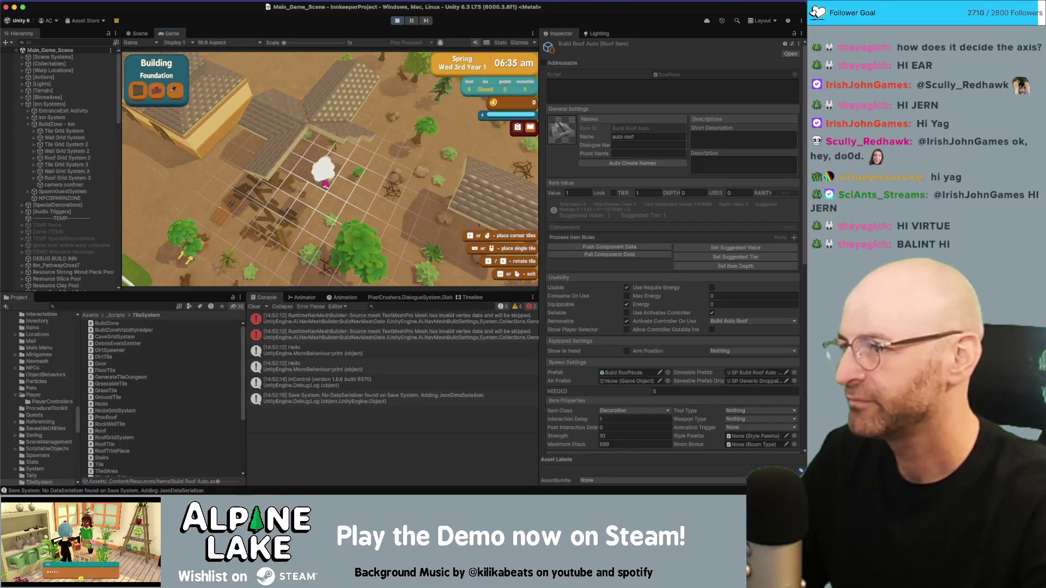
pyautogui.press('a')
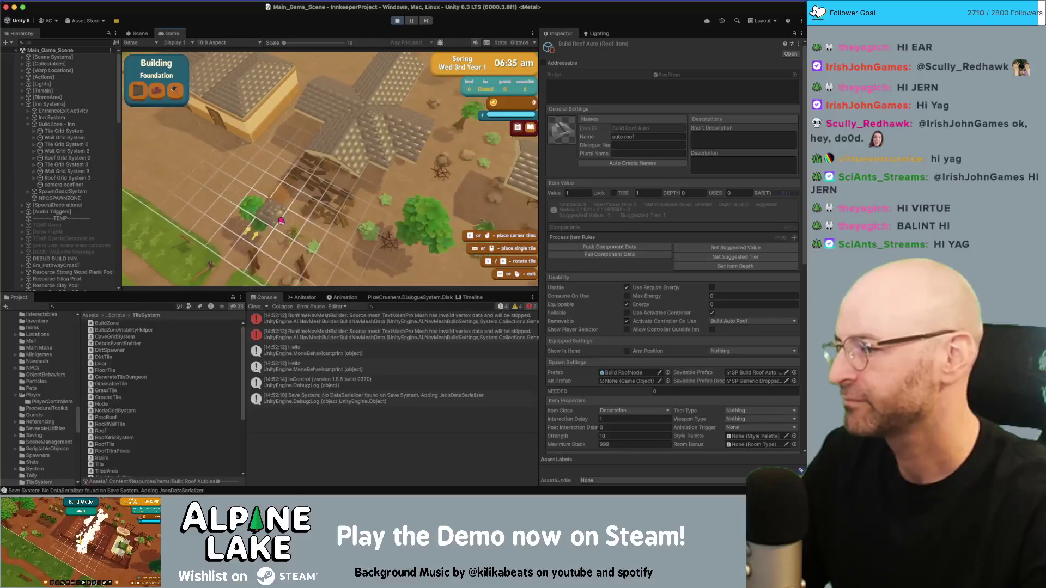
pyautogui.press('d')
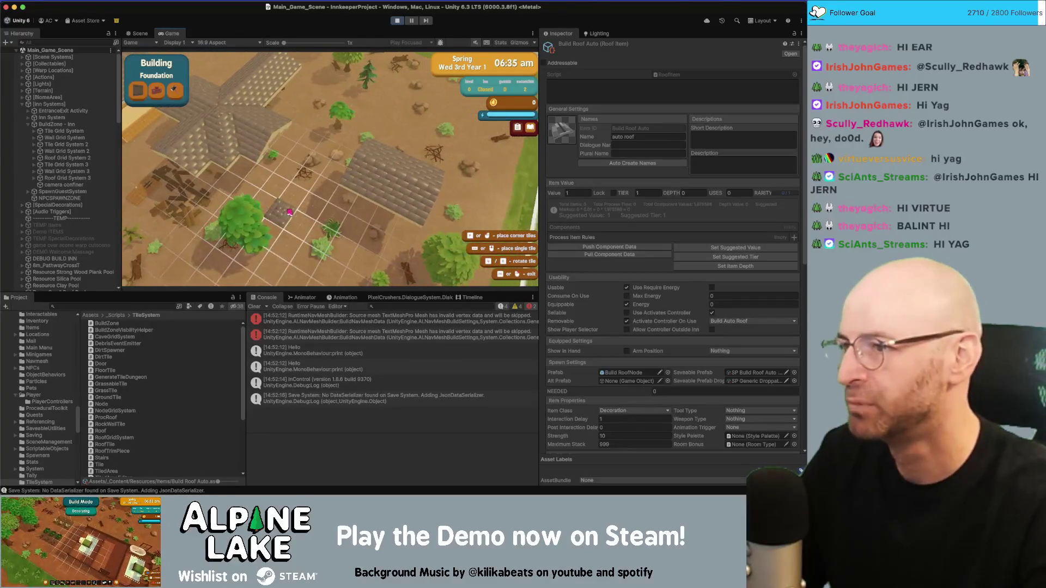
pyautogui.press('d')
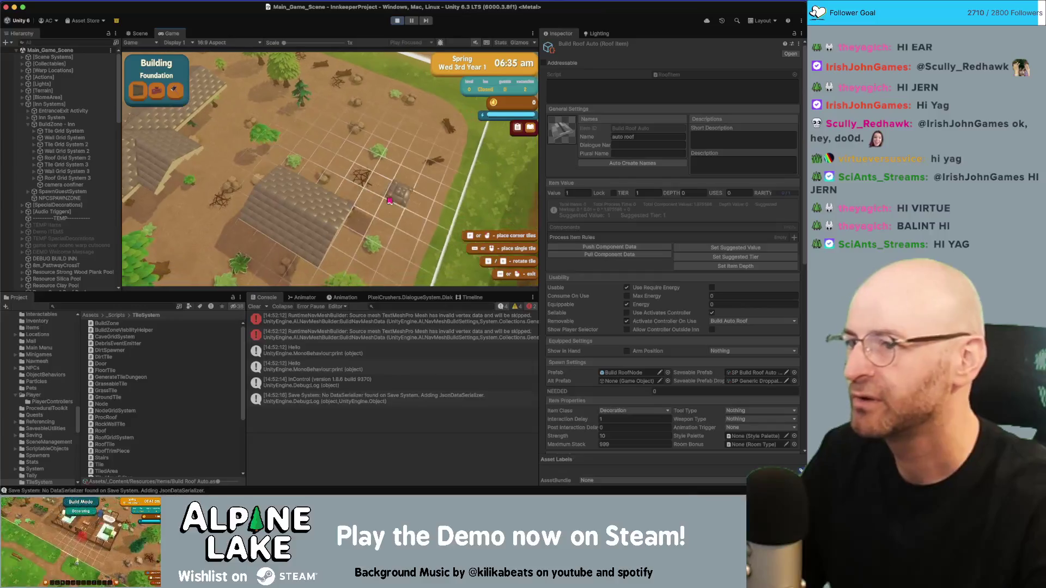
pyautogui.press('s')
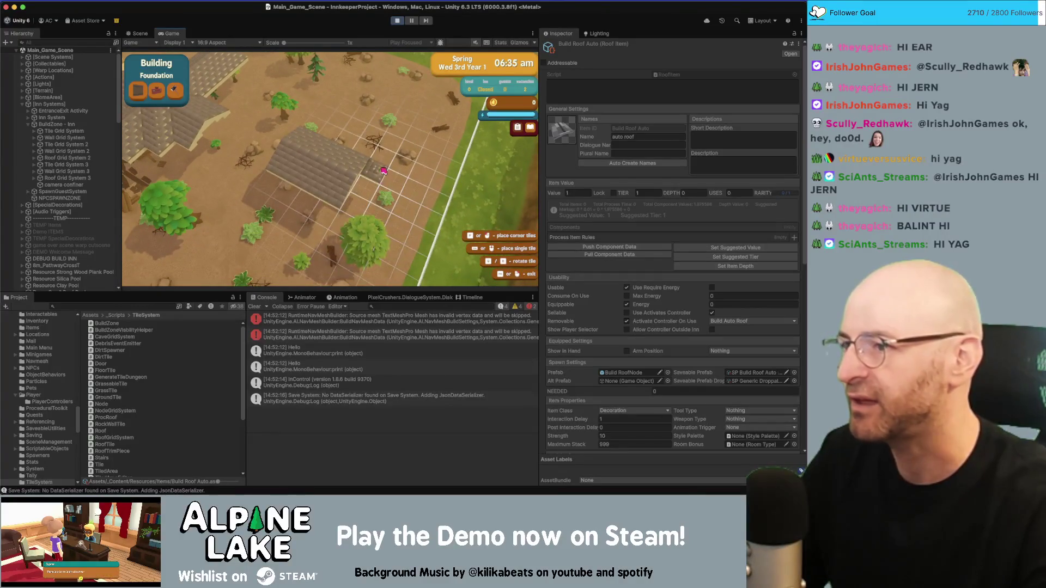
pyautogui.press('a')
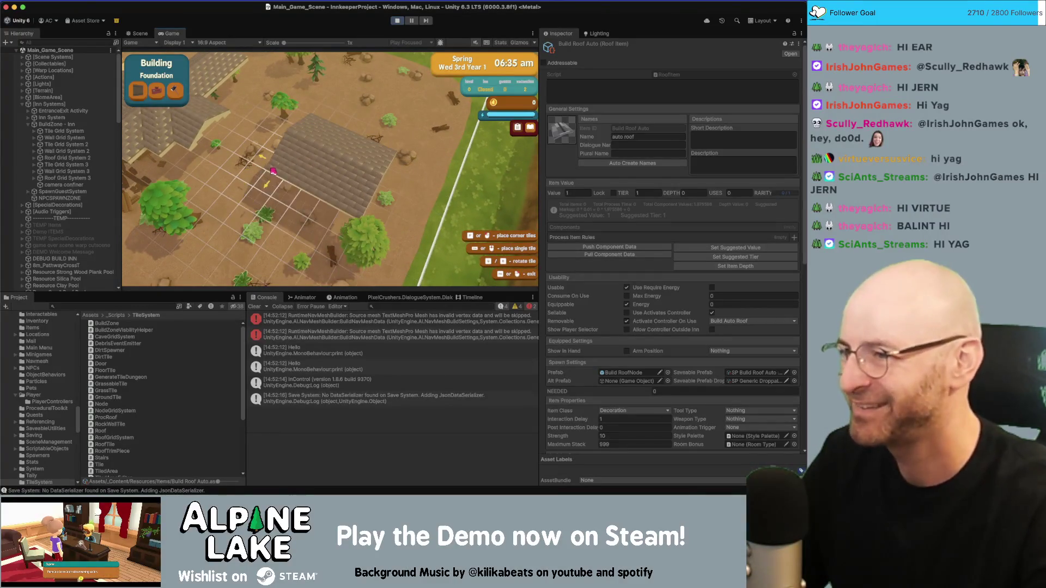
pyautogui.click(263, 174)
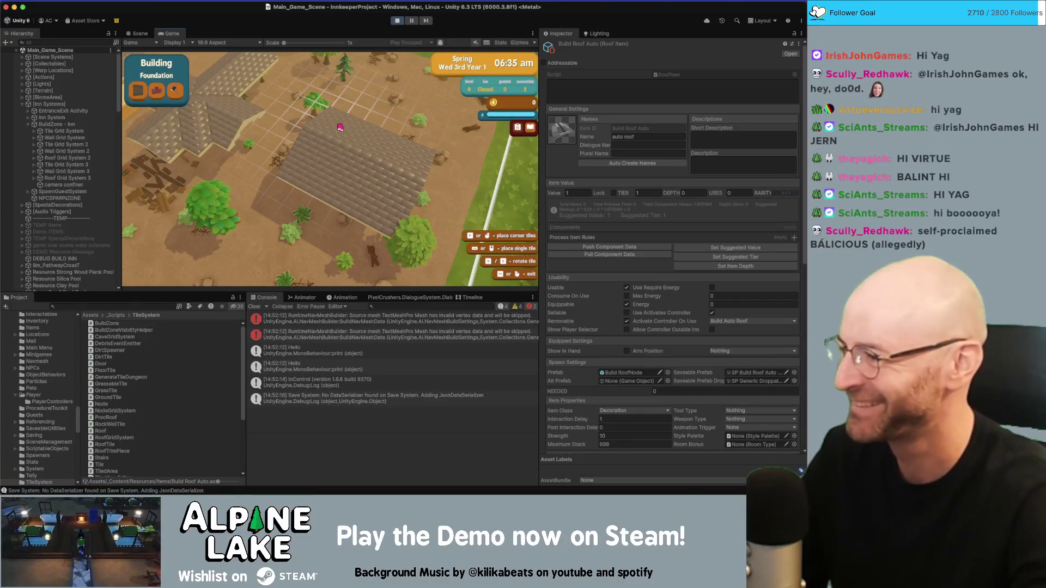
# Step: Pan the game view across the building area to survey the new auto-built roofs
pyautogui.press('w')
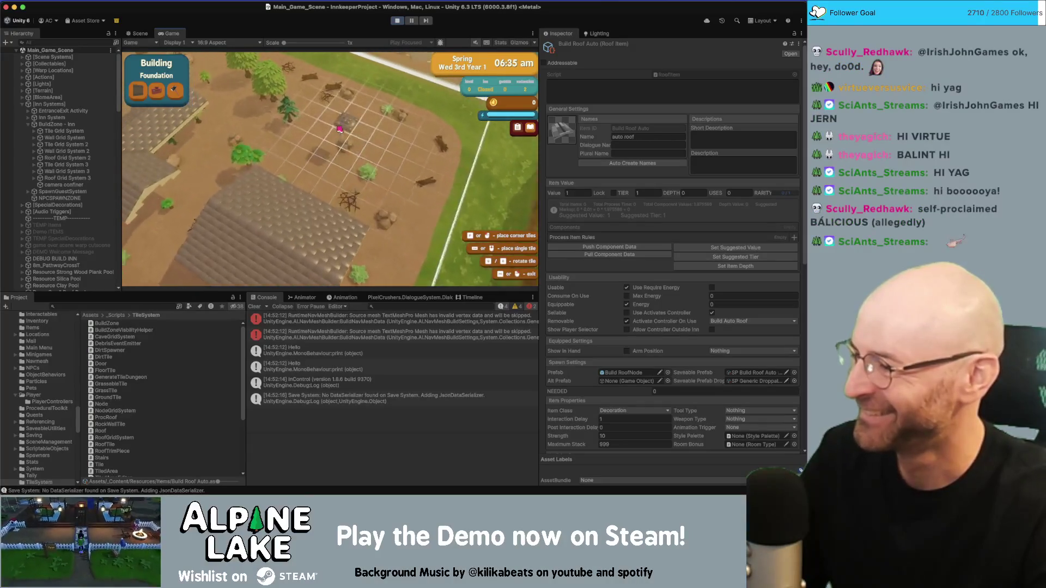
pyautogui.press('s')
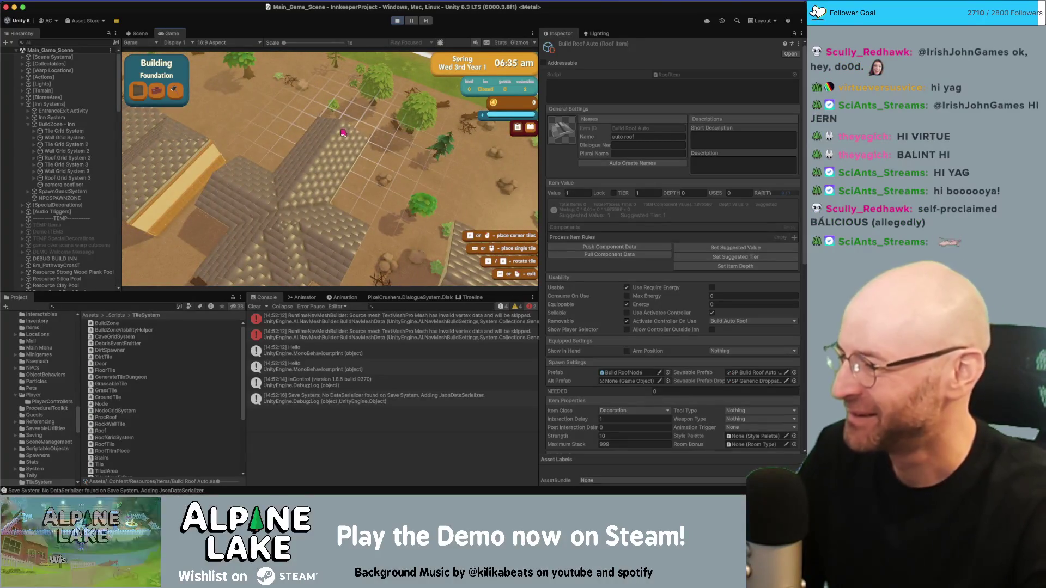
pyautogui.press('w')
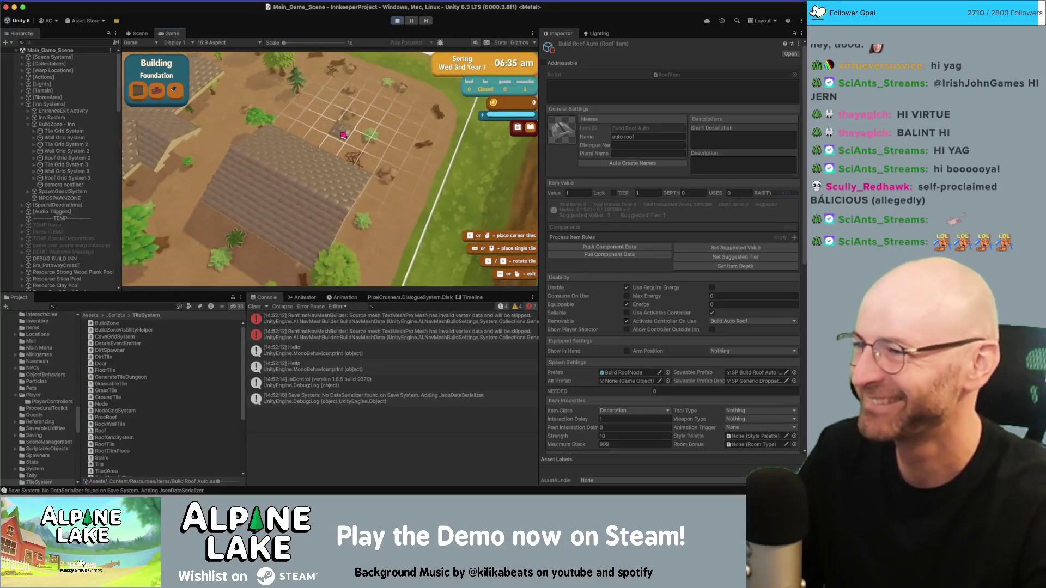
pyautogui.press('a')
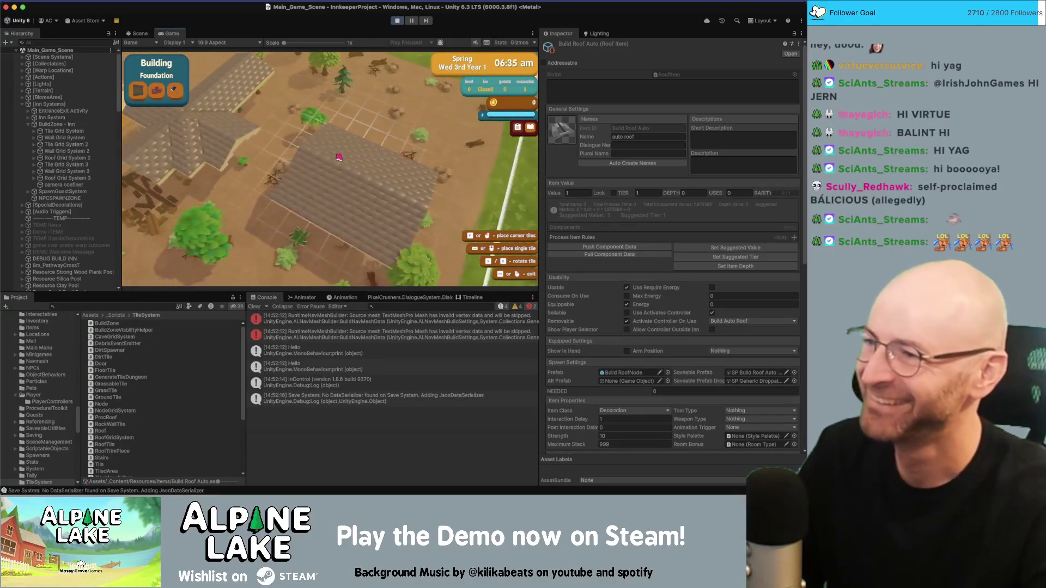
pyautogui.press('w')
pyautogui.press('a')
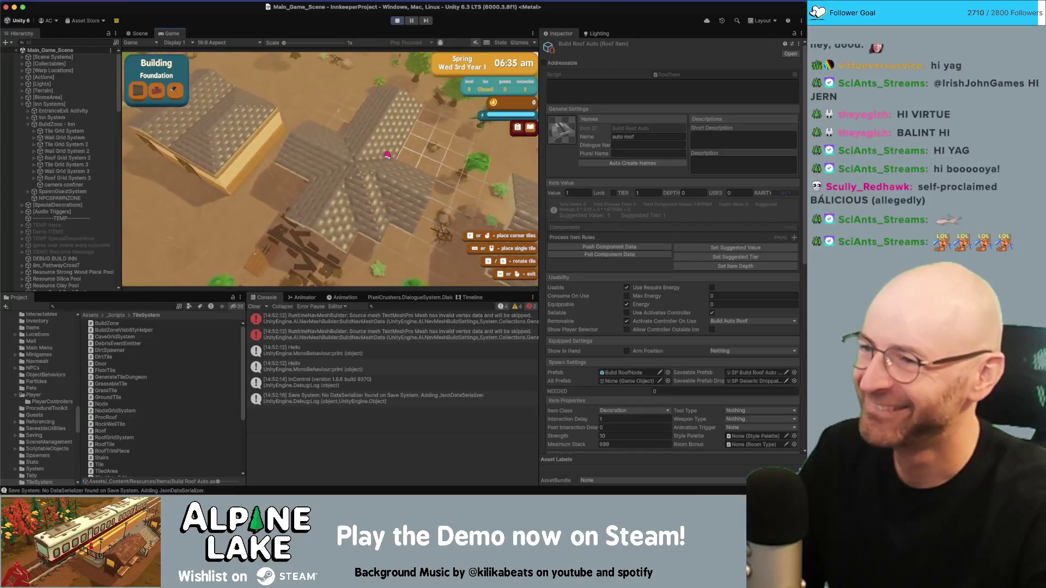
pyautogui.press('d')
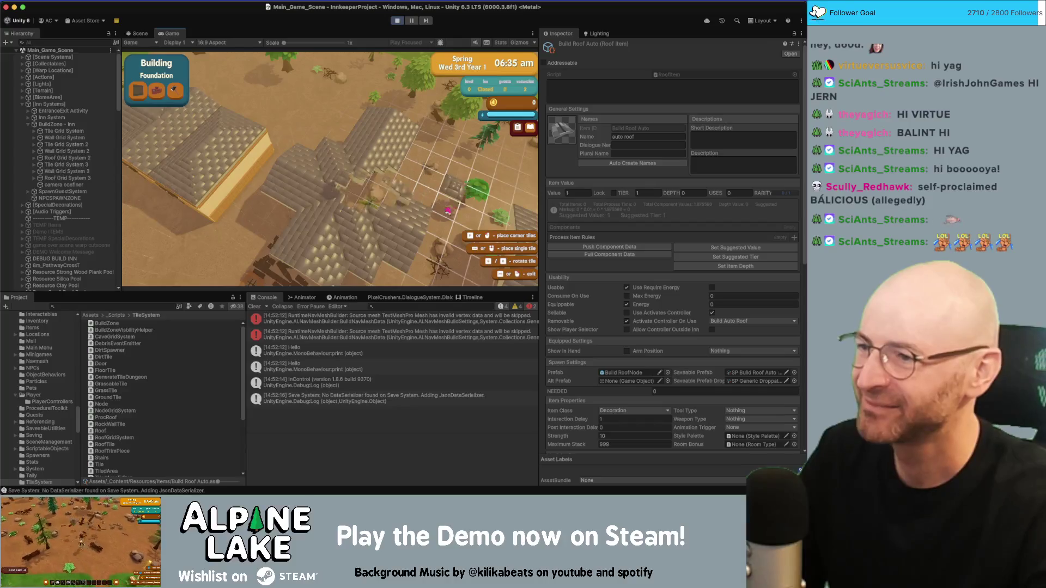
pyautogui.press('a')
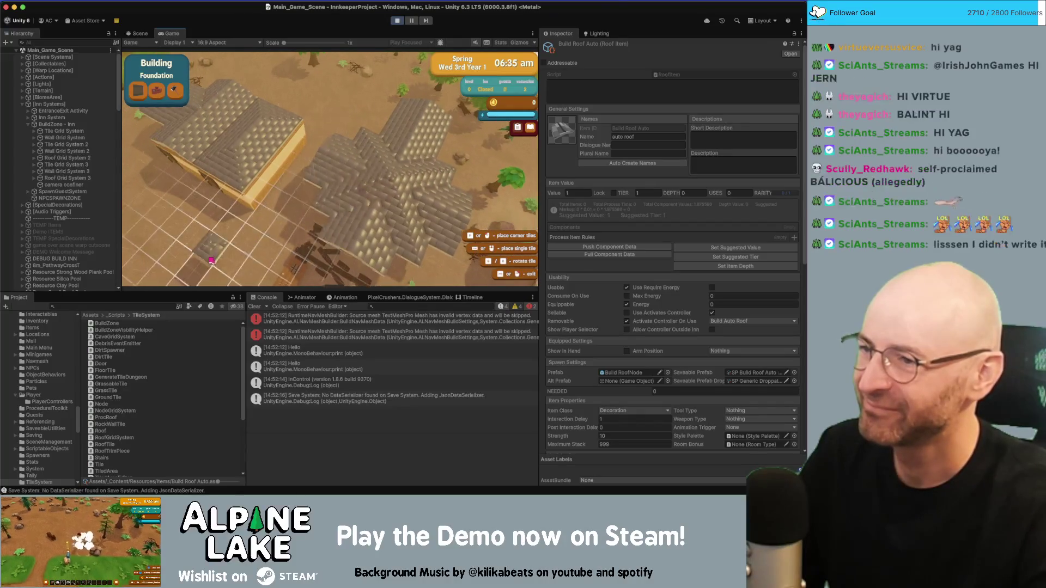
pyautogui.press('s')
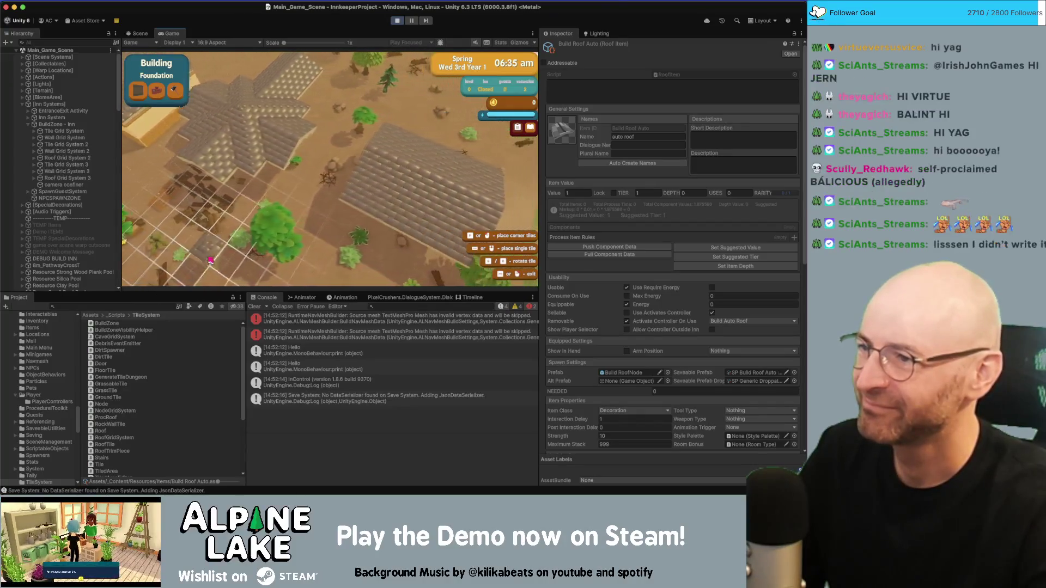
pyautogui.press('a')
pyautogui.press('w')
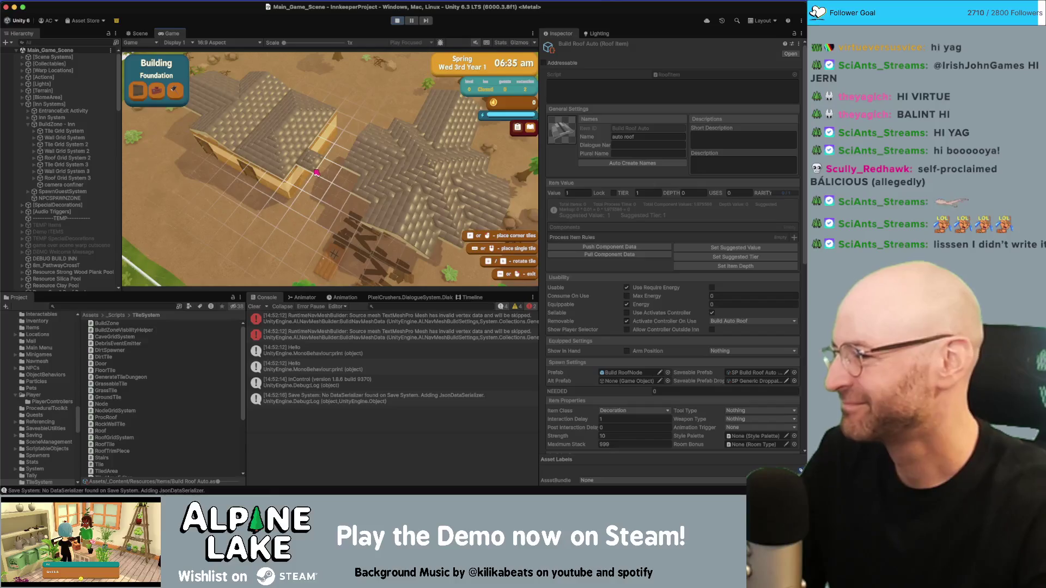
pyautogui.press('d')
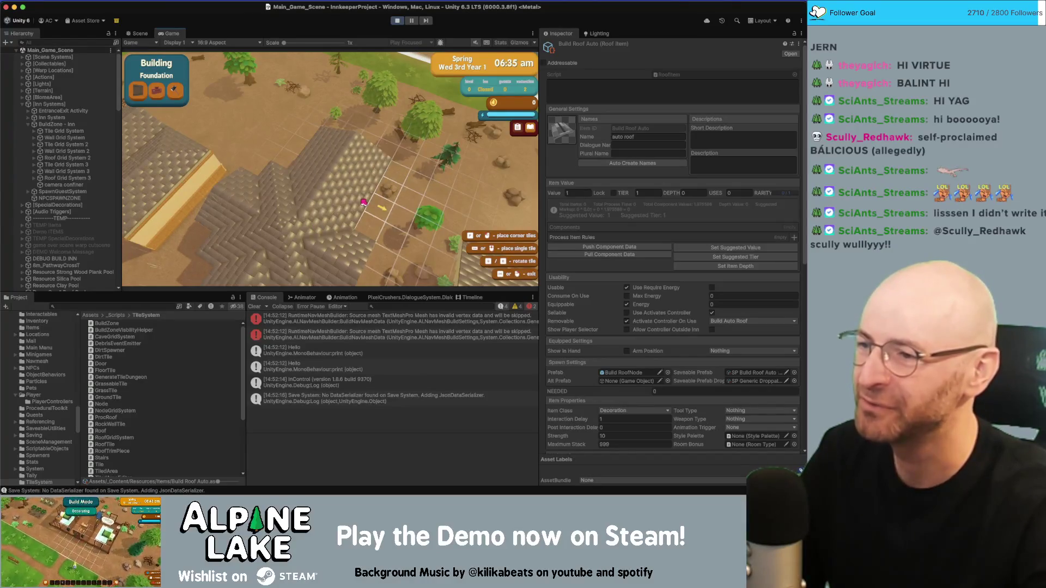
pyautogui.press('s')
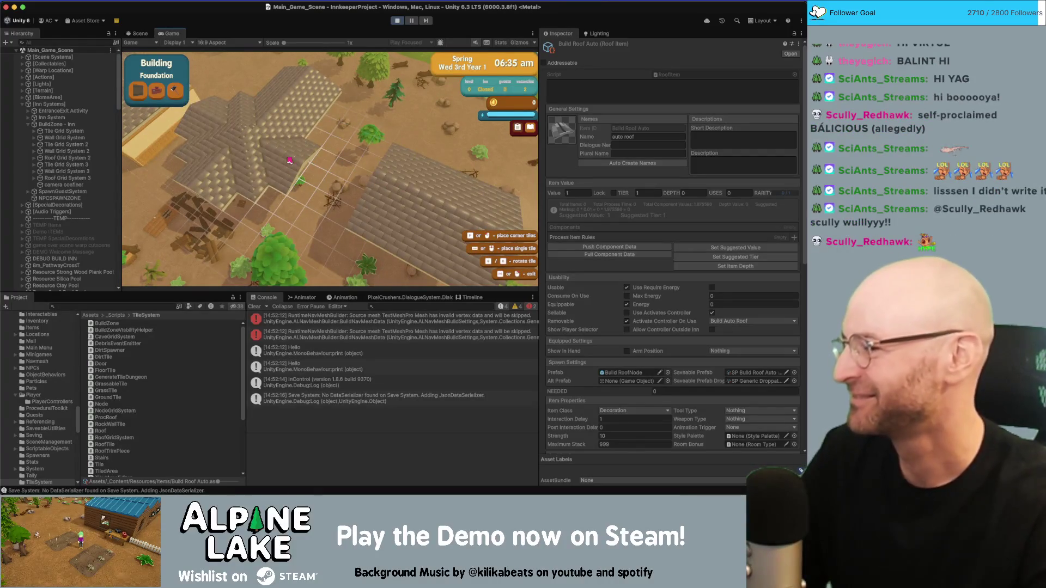
pyautogui.press('w')
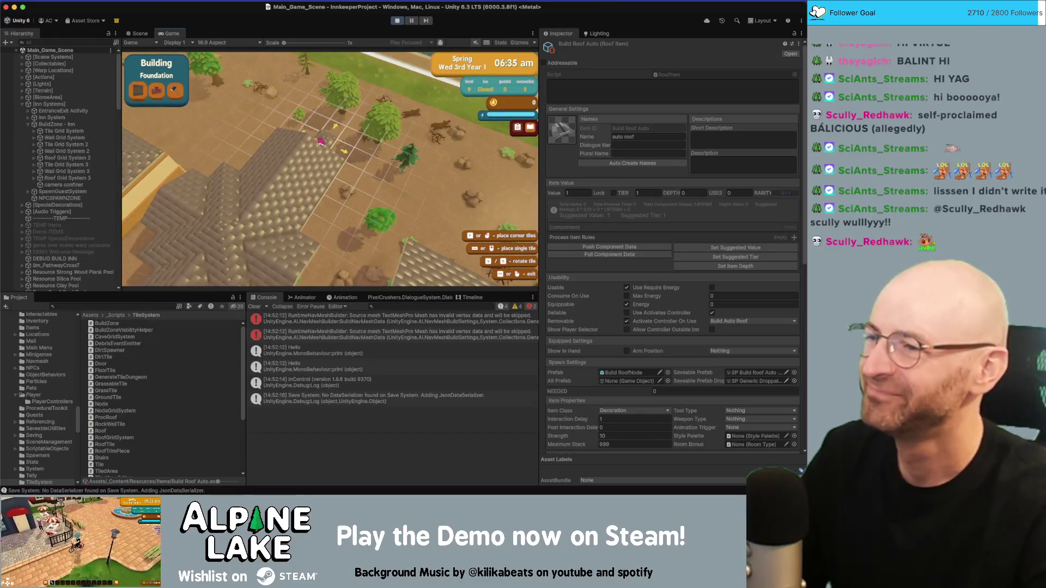
pyautogui.press('a')
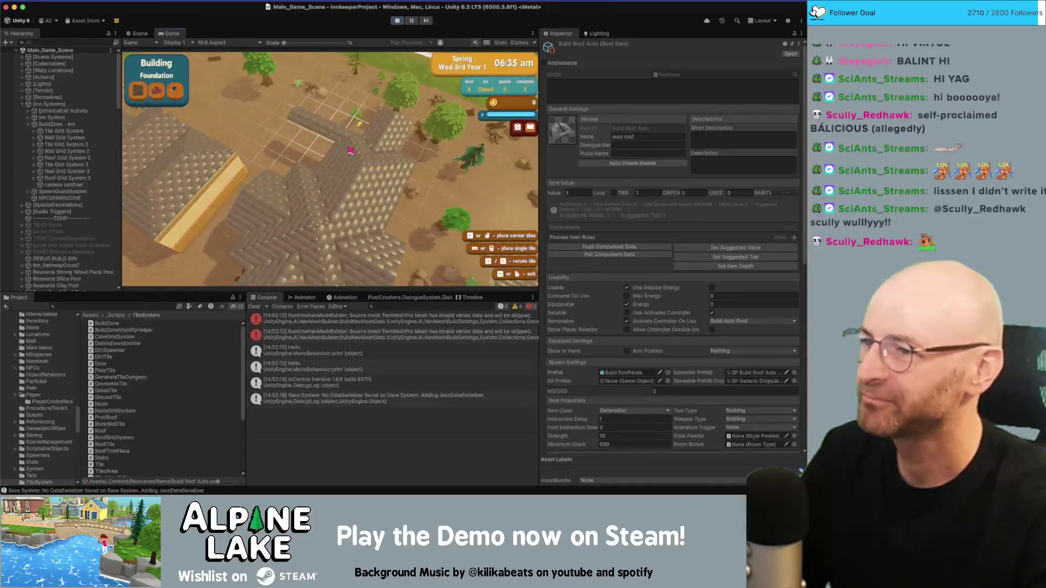
pyautogui.press('a')
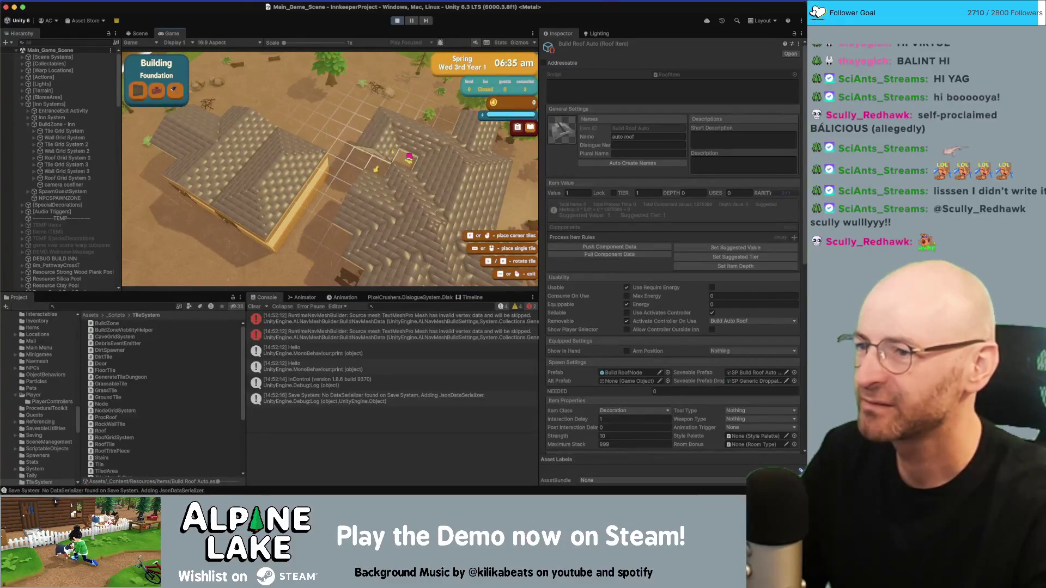
# Step: Place an auto roof on the right-hand building and zoom in
pyautogui.click(416, 161)
pyautogui.press('d')
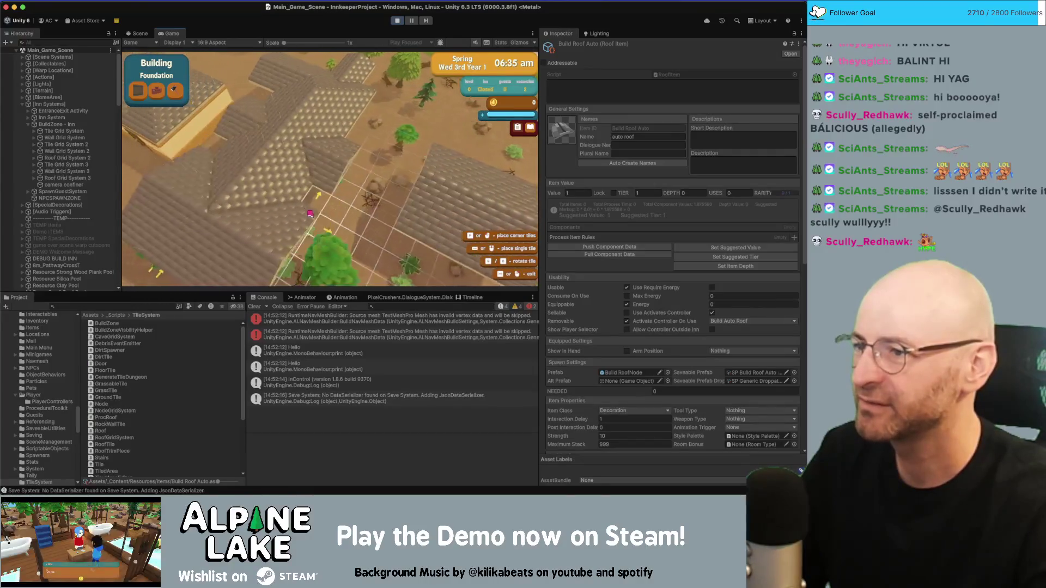
pyautogui.scroll(2, 279, 87)
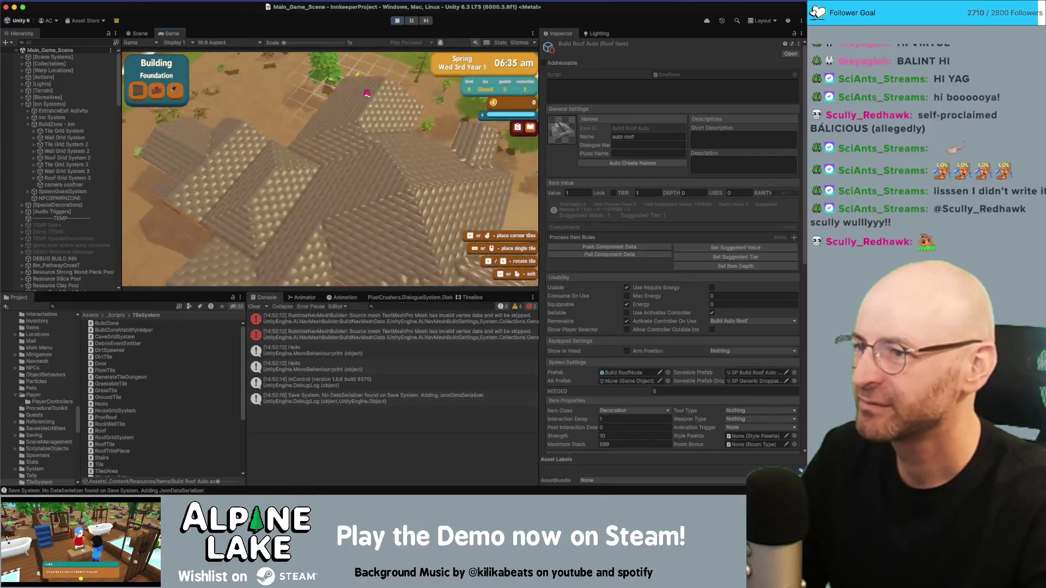
# Step: Place a large auto roof over the gridded area and lay roof tiles across a marked patch
pyautogui.scroll(2, 362, 92)
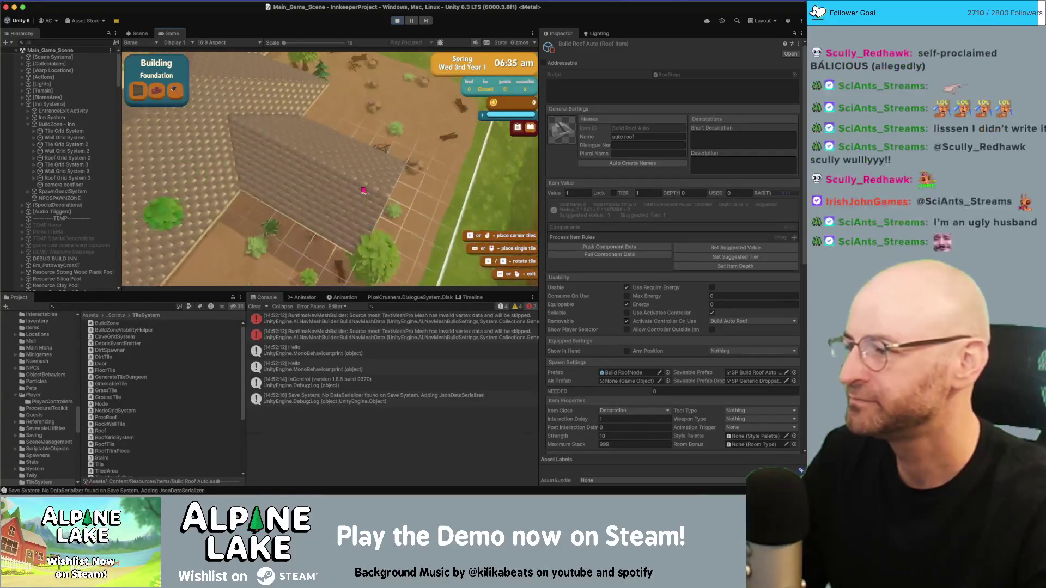
pyautogui.click(382, 173)
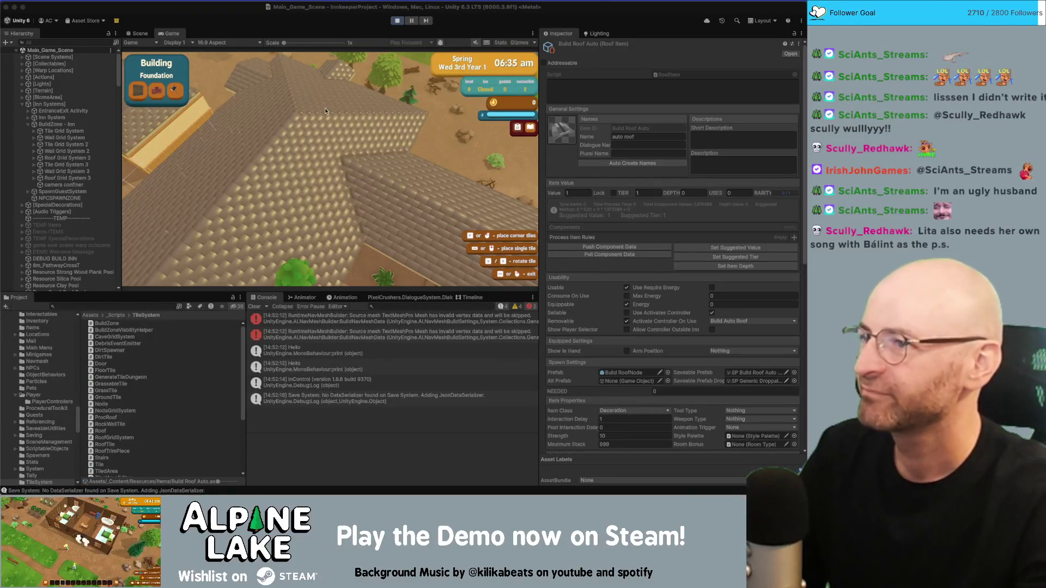
pyautogui.press('w')
pyautogui.press('a')
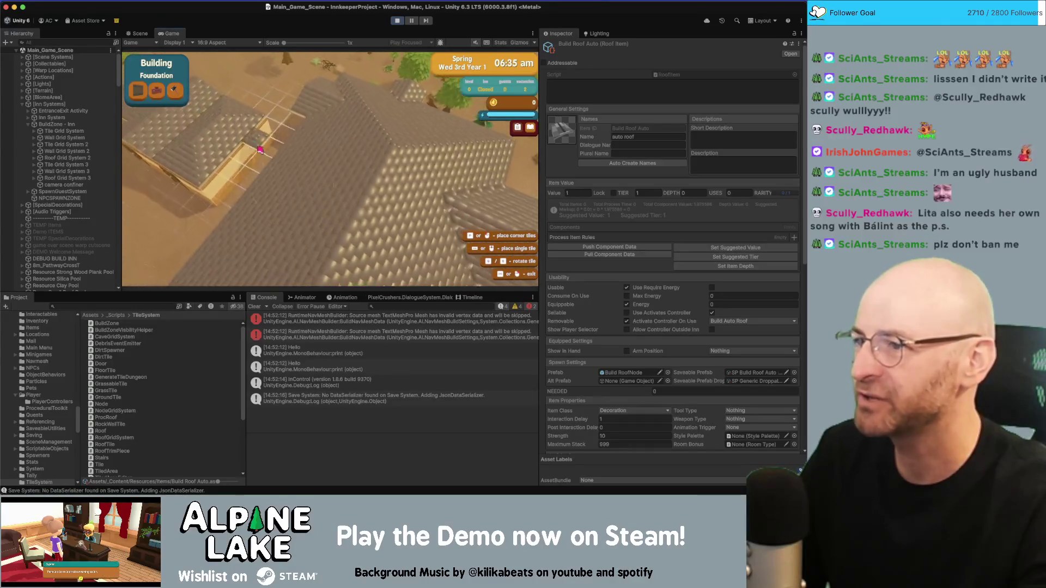
pyautogui.moveTo(259, 149); pyautogui.dragTo(335, 180)
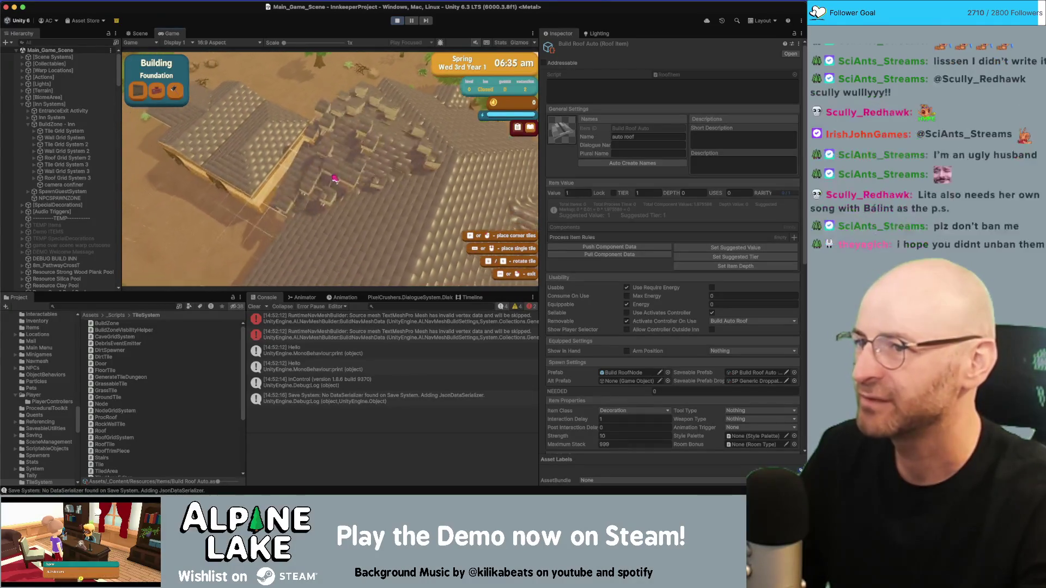
# Step: Leave build mode, reopen it over the roofs, then exit it with a right-click
pyautogui.press('Escape')
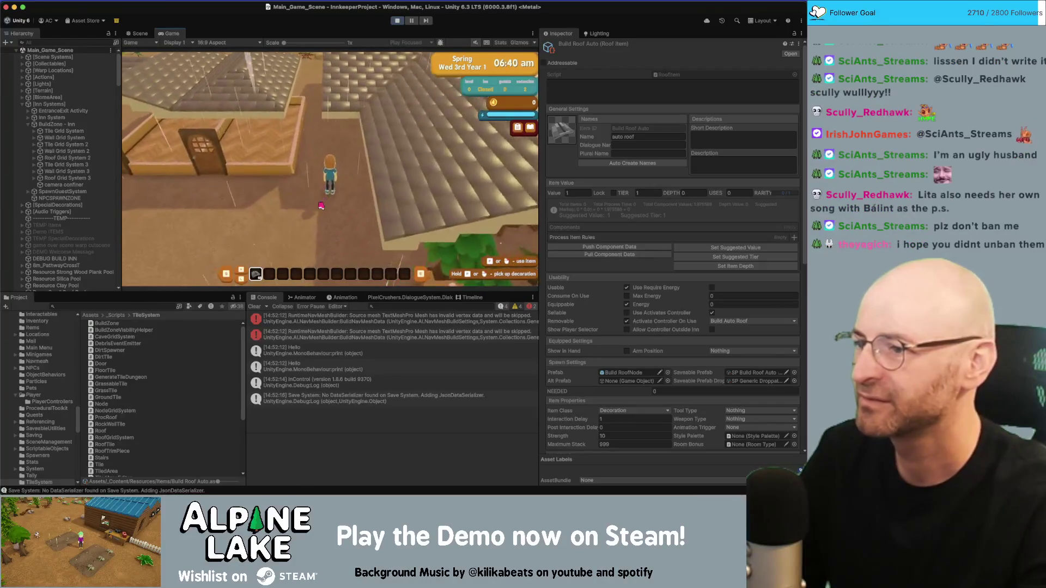
pyautogui.click(321, 206)
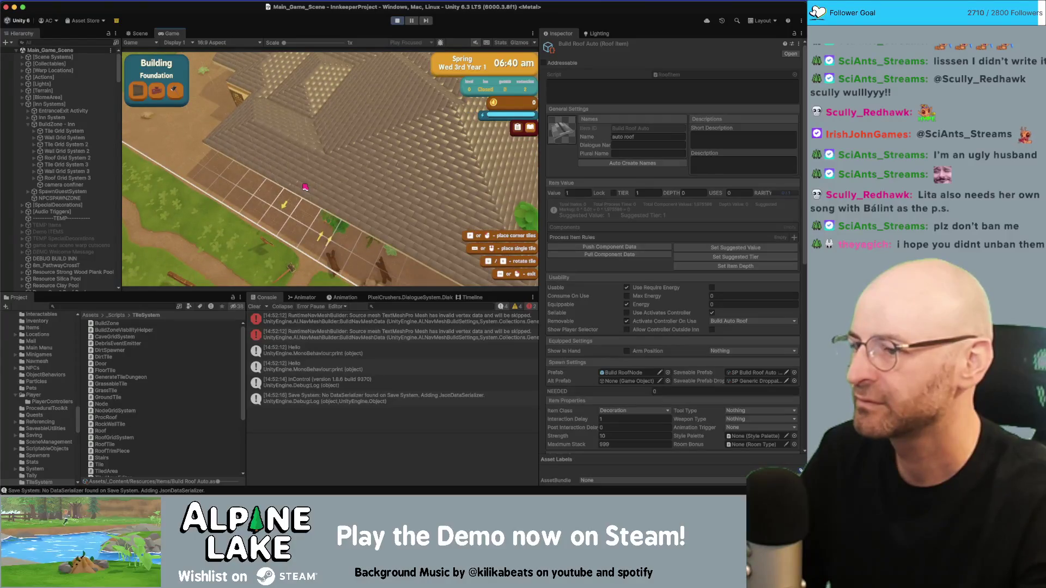
pyautogui.rightClick(324, 223)
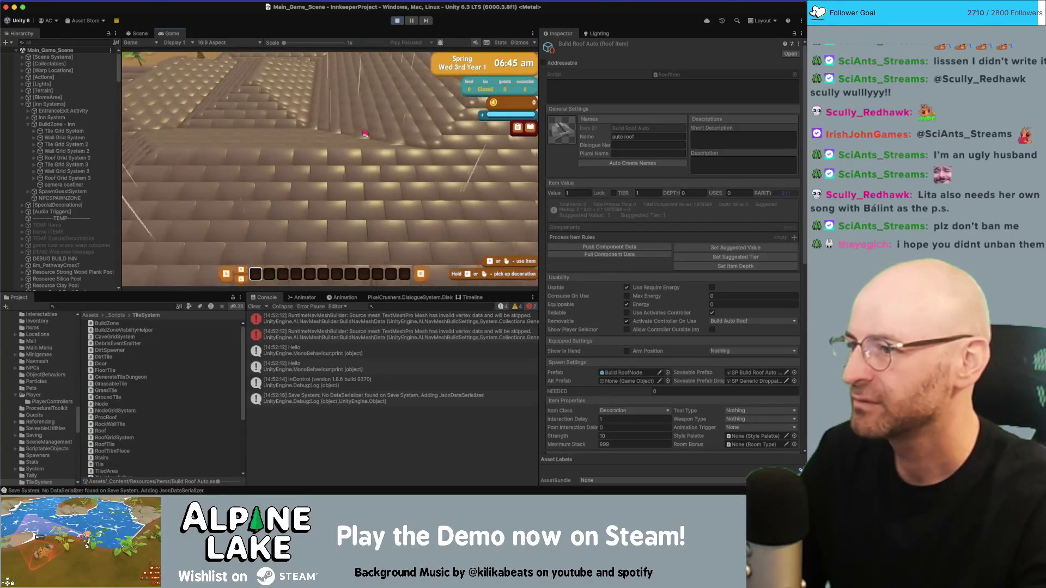
# Step: Walk the character away from the building, pick up the sledge hammer, and dismiss the Use Items tutorial
pyautogui.press('s')
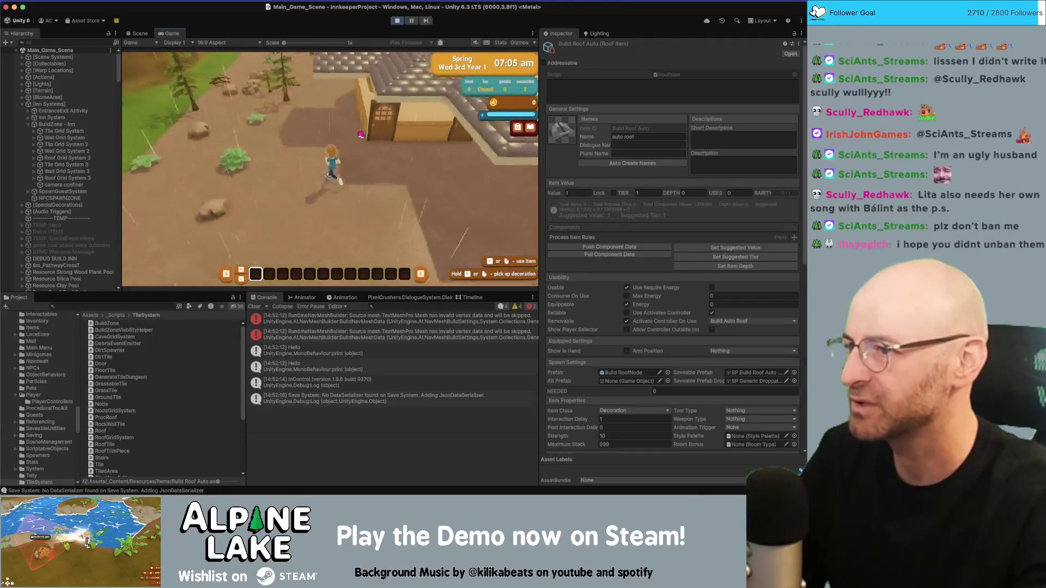
pyautogui.press('w')
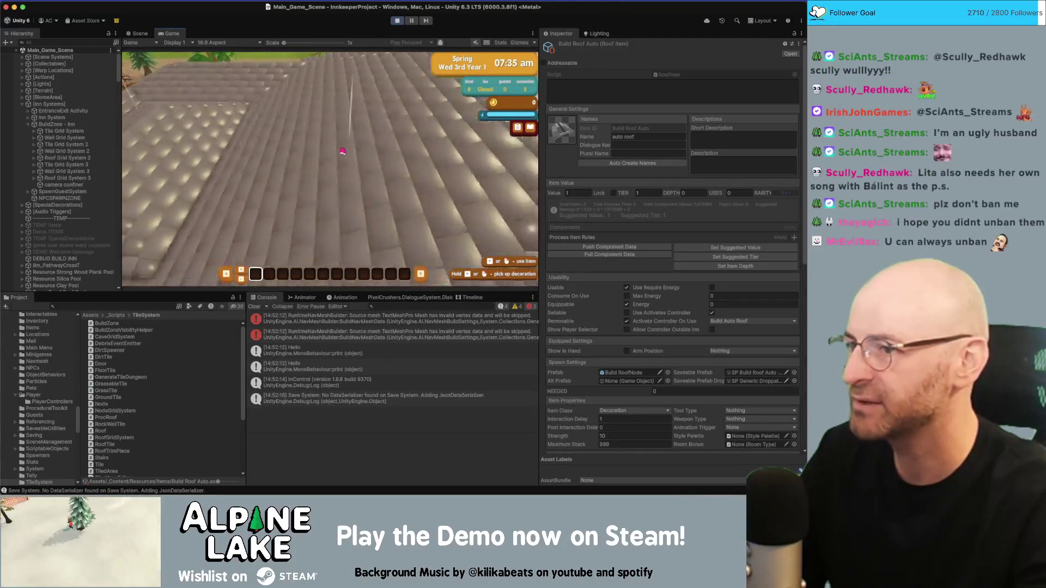
pyautogui.press('w')
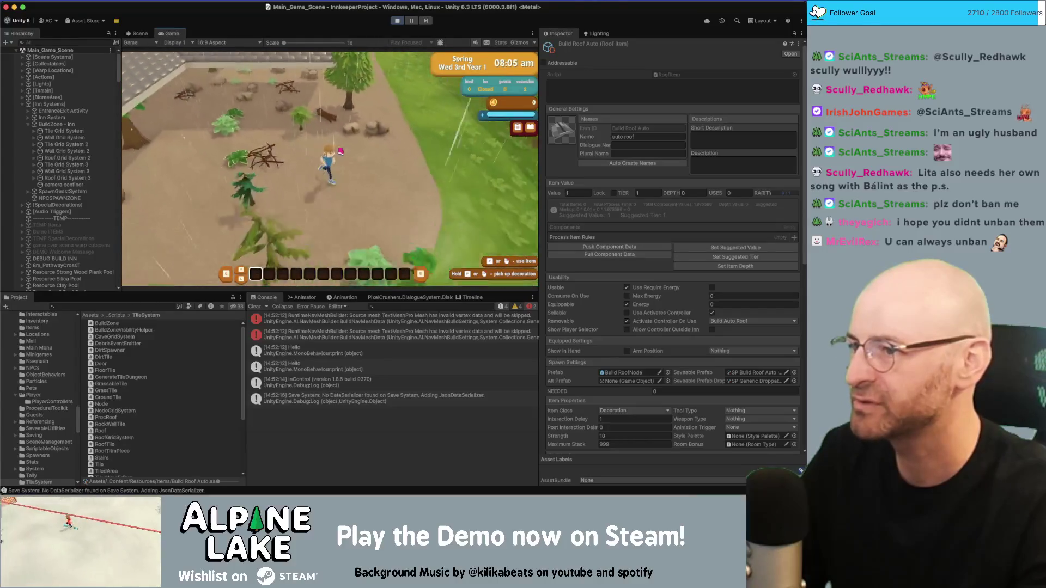
pyautogui.press('a')
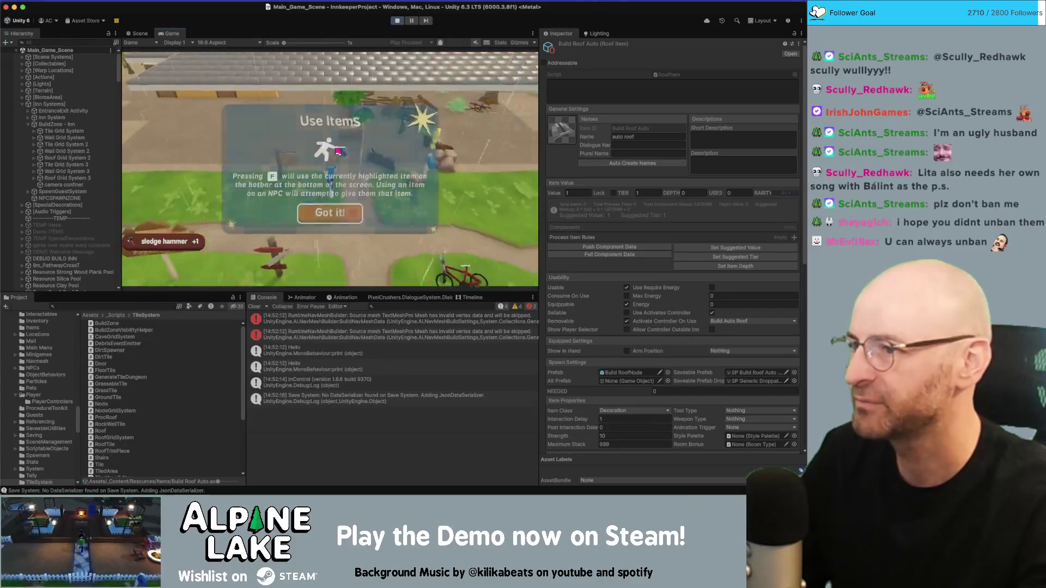
pyautogui.click(305, 214)
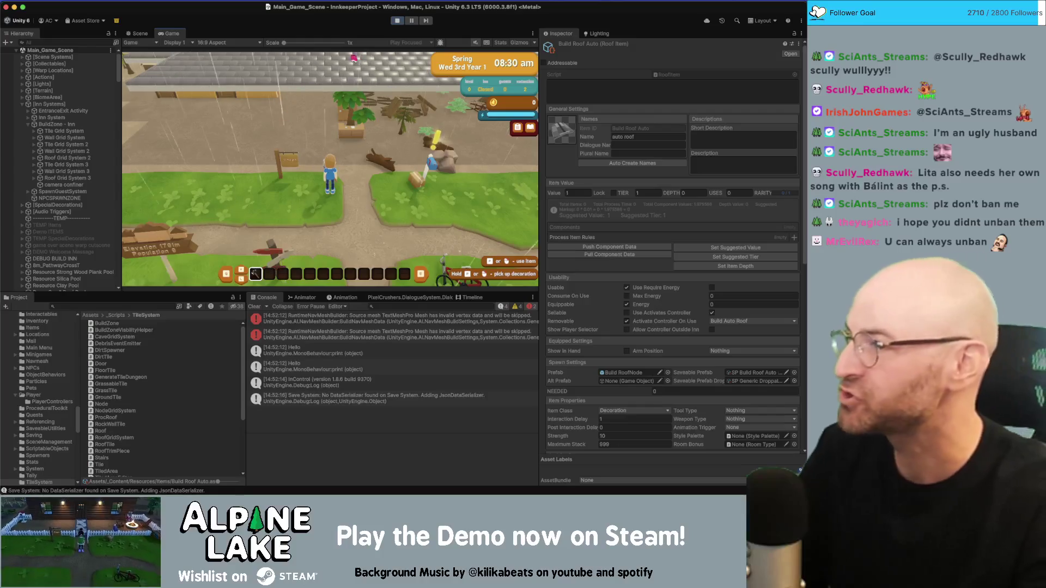
# Step: Walk along the inn to inspect the roof edges, then stop and restart play mode
pyautogui.press('w')
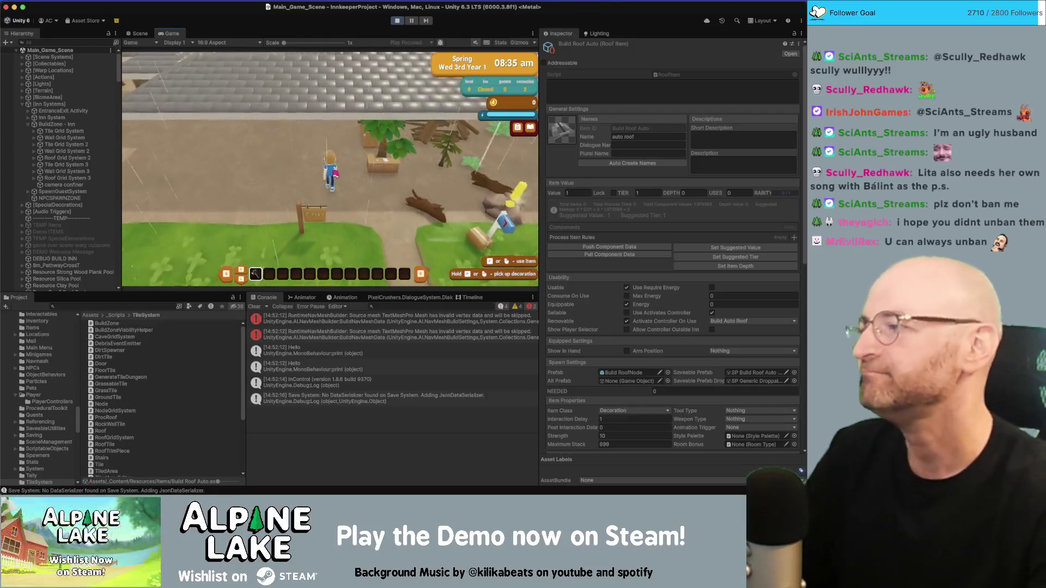
pyautogui.press('w')
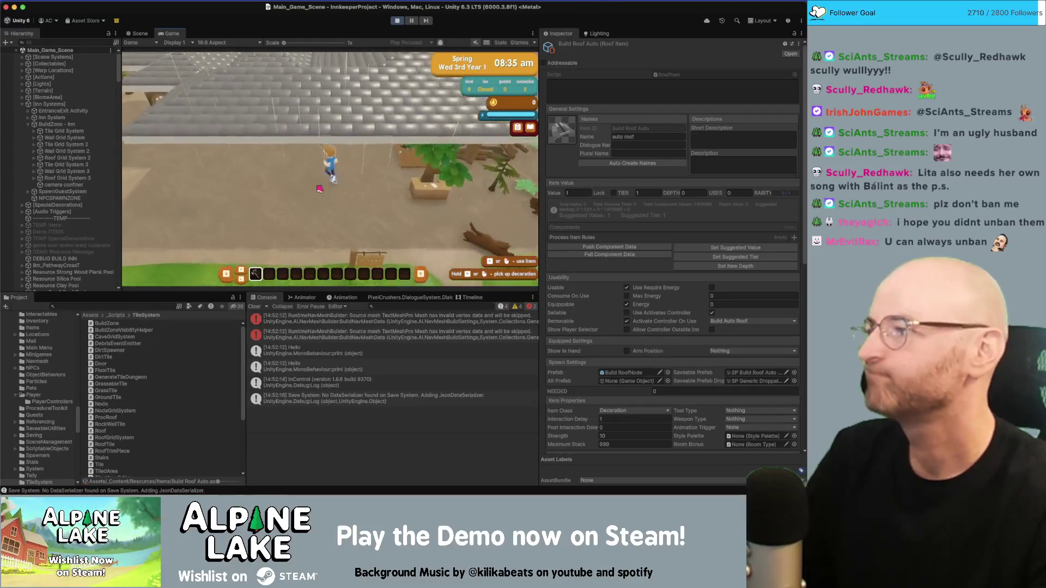
pyautogui.press('d')
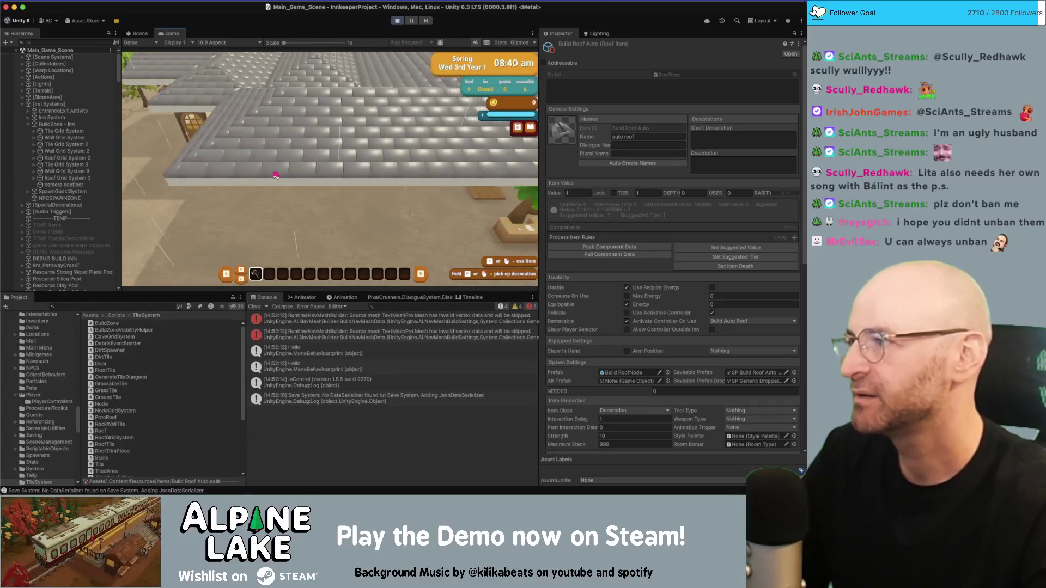
pyautogui.press('a')
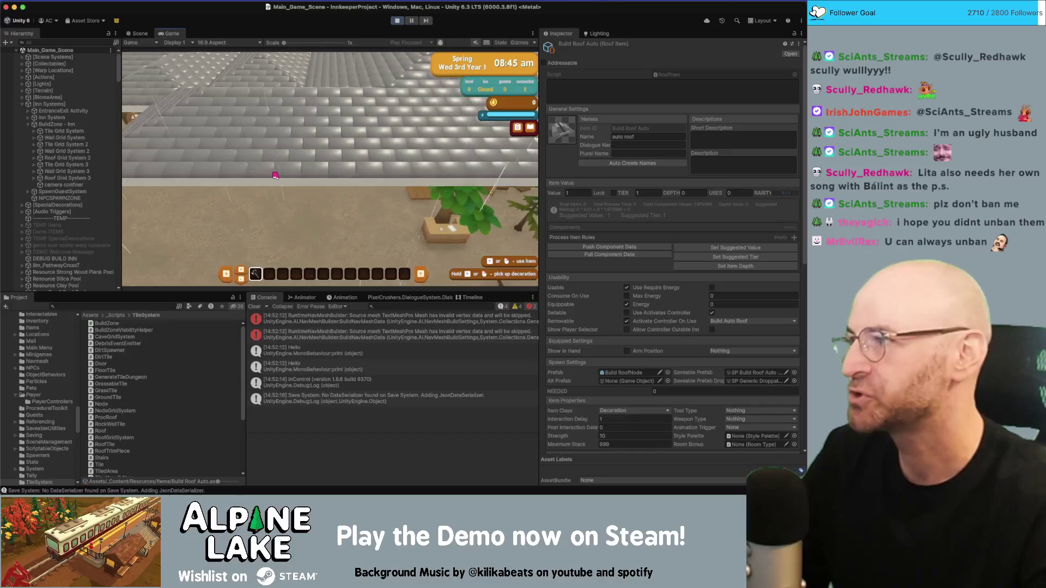
pyautogui.press('d')
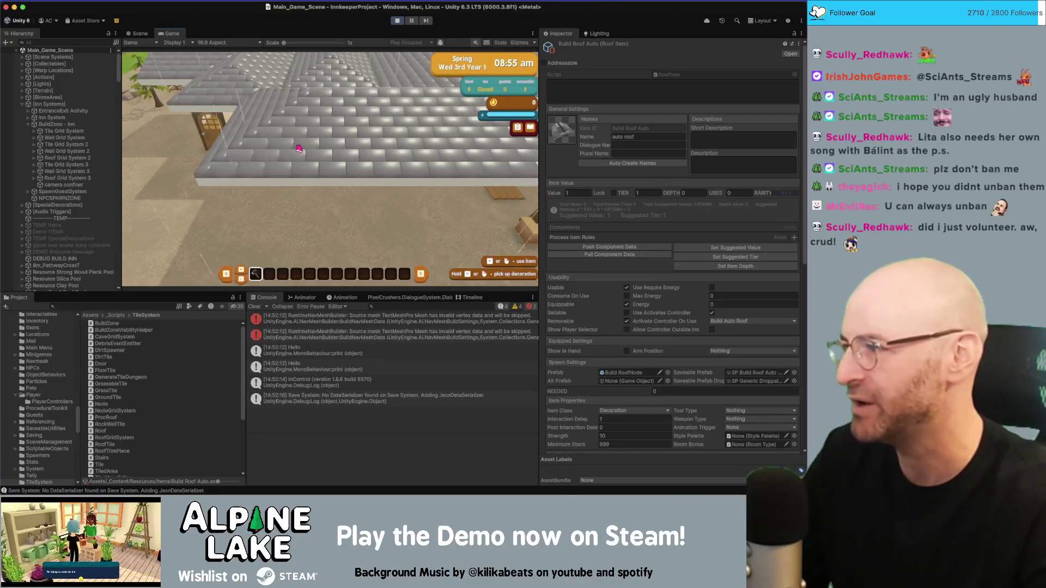
pyautogui.press('w')
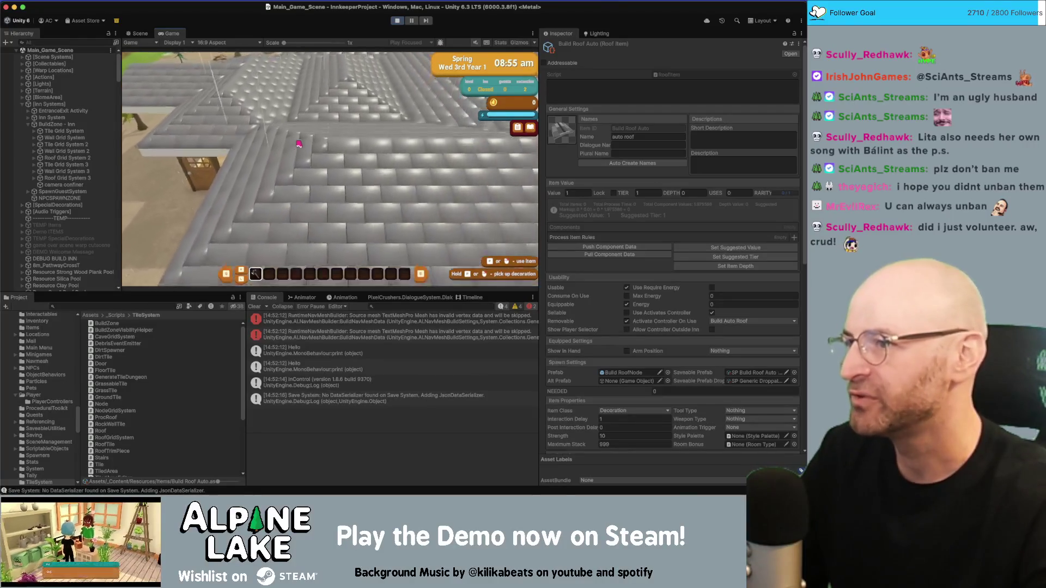
pyautogui.press('w')
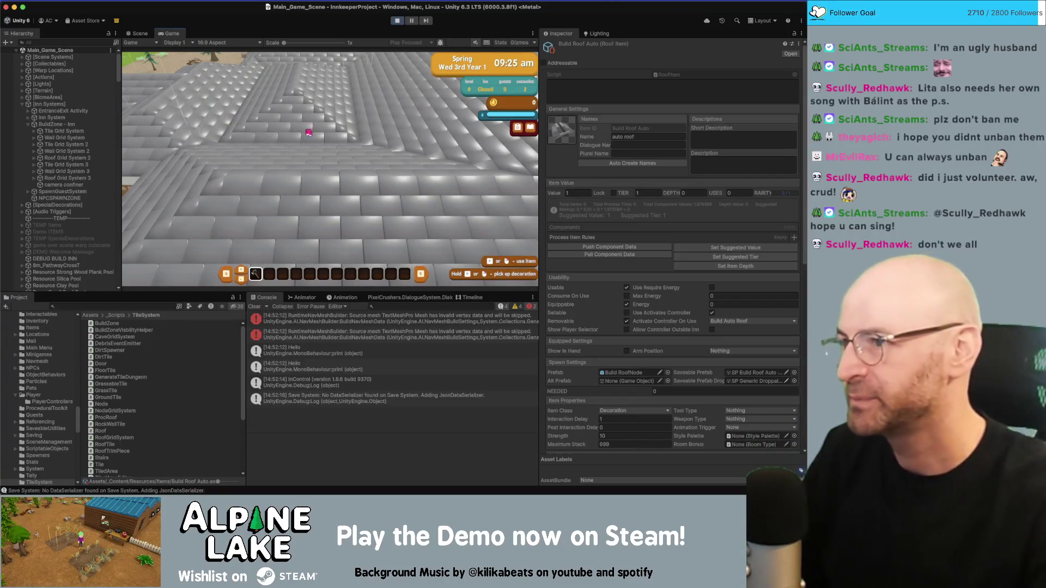
pyautogui.click(397, 20)
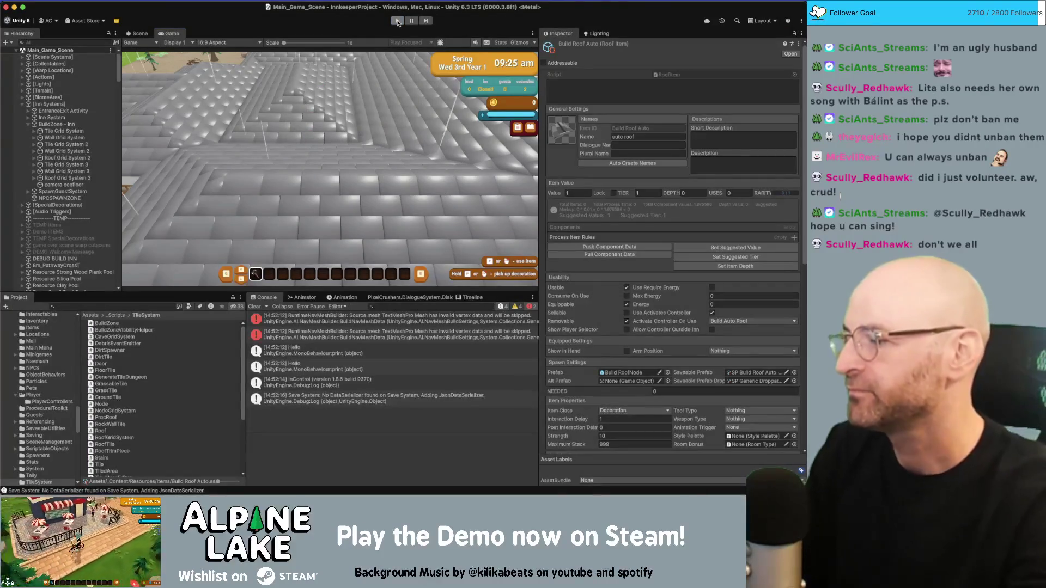
pyautogui.click(397, 21)
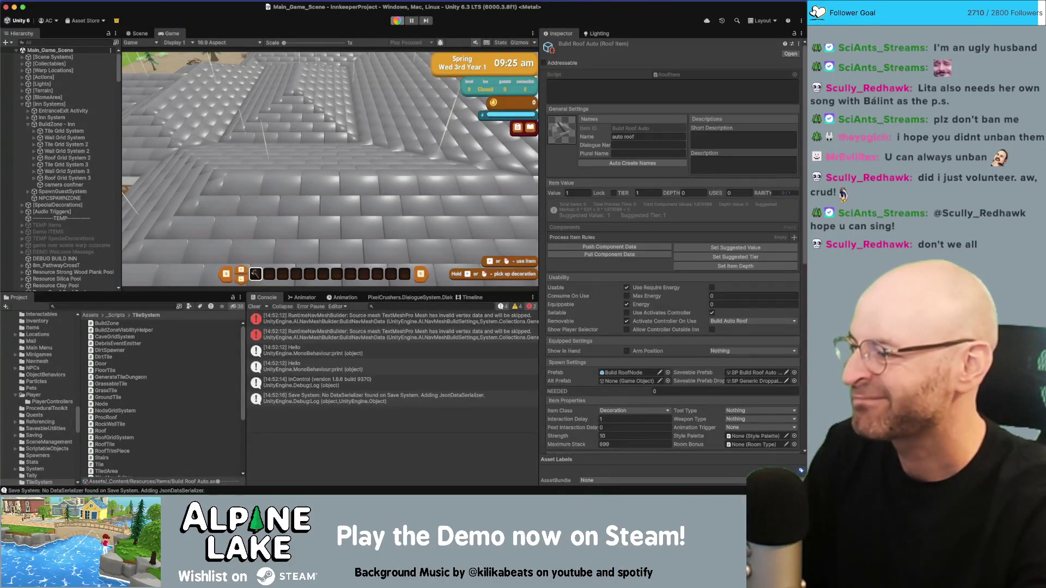
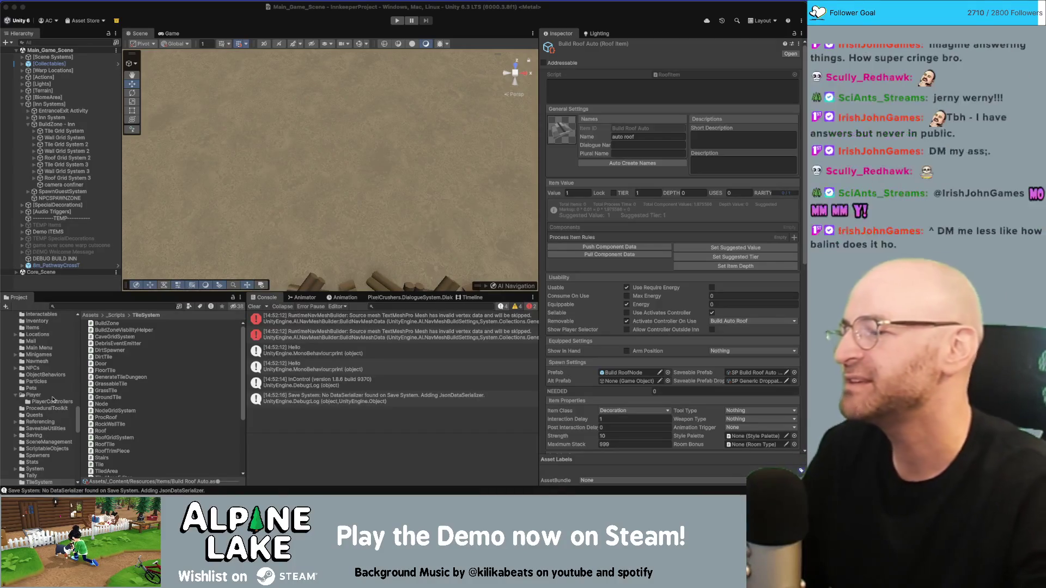
# Step: Search the project for 'shingle', open the Roof Shingles folder and select Roof Shingles Corner Inner
pyautogui.click(147, 307)
pyautogui.write('shing')
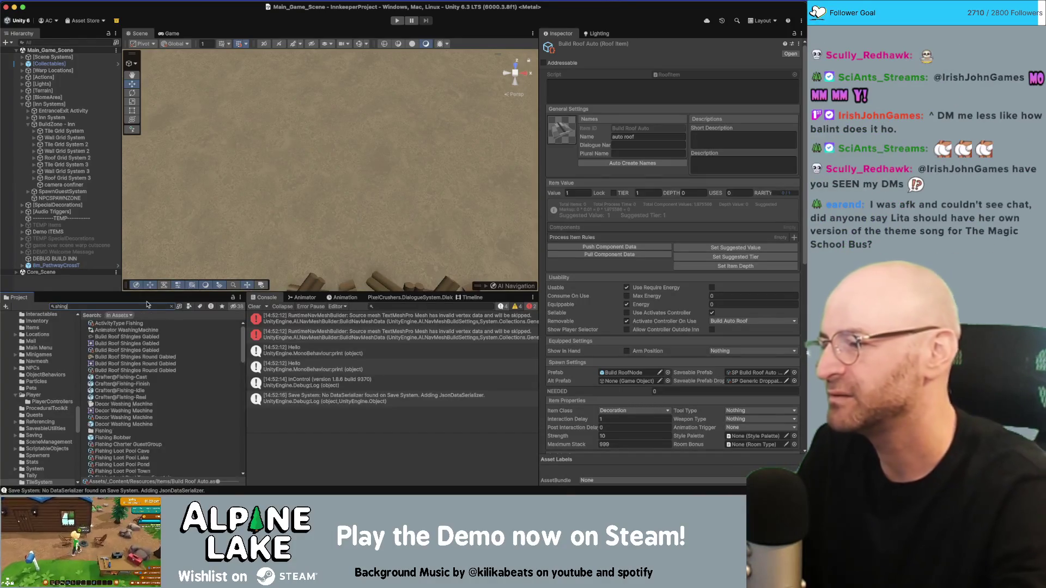
pyautogui.write('e')
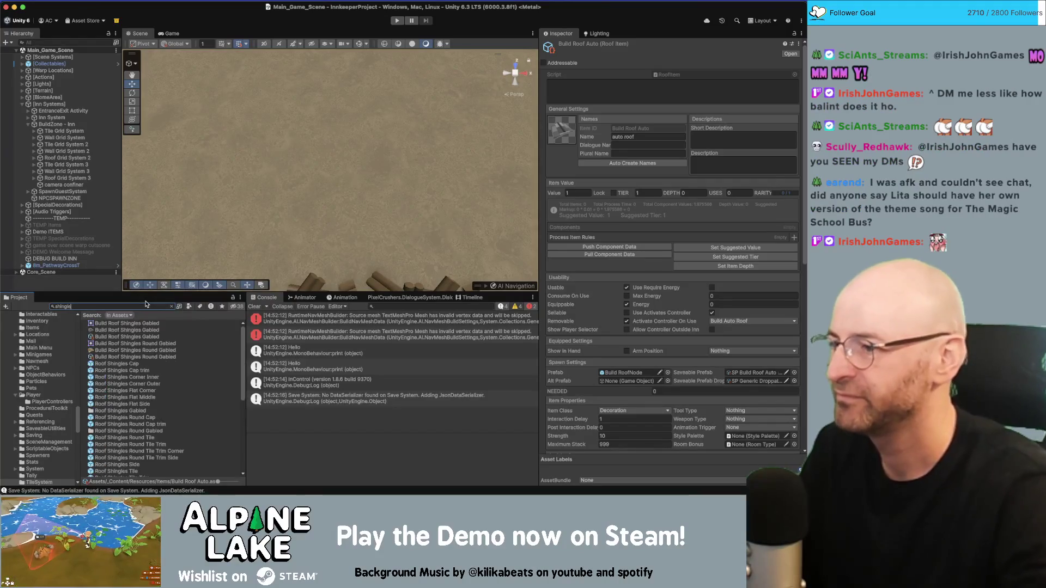
pyautogui.click(129, 384)
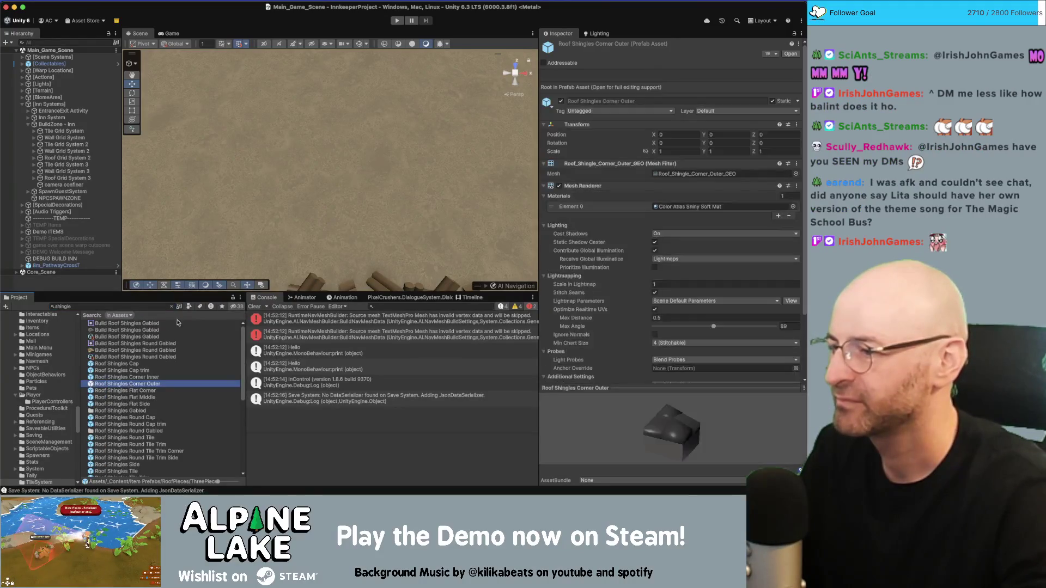
pyautogui.click(171, 306)
pyautogui.click(126, 324)
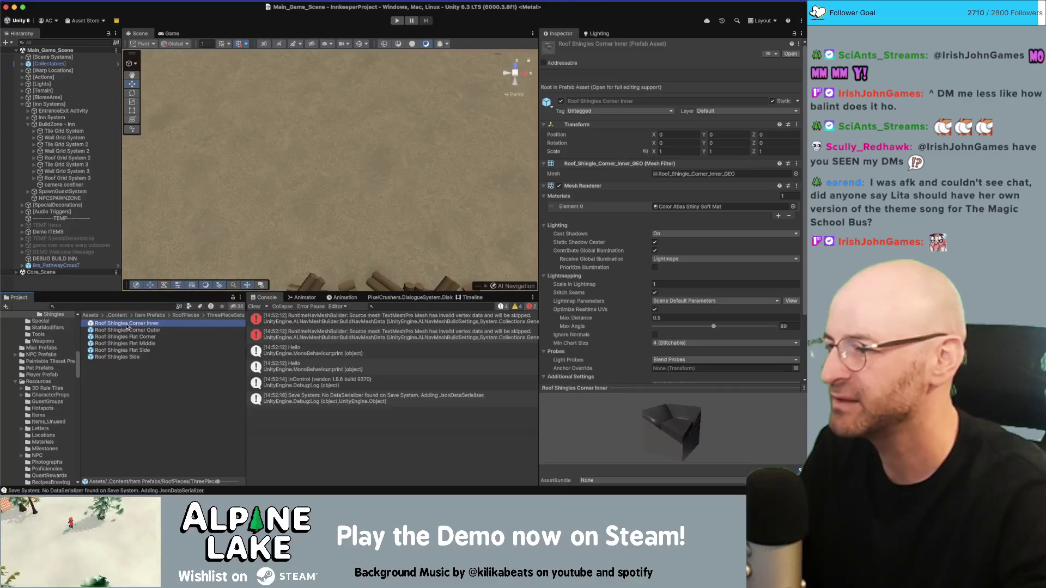
pyautogui.rightClick(127, 324)
pyautogui.moveTo(256, 222)
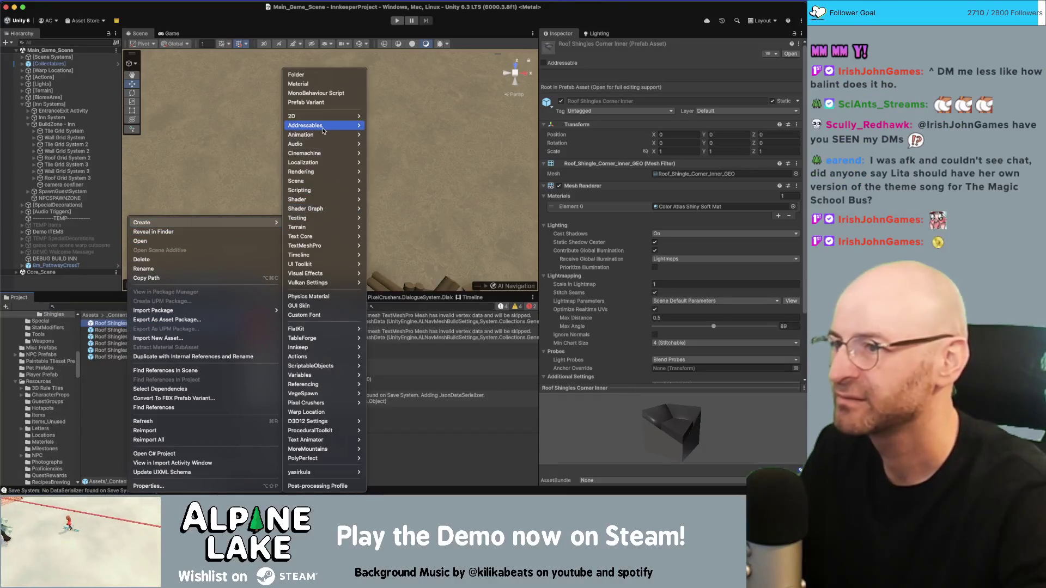
pyautogui.moveTo(316, 116)
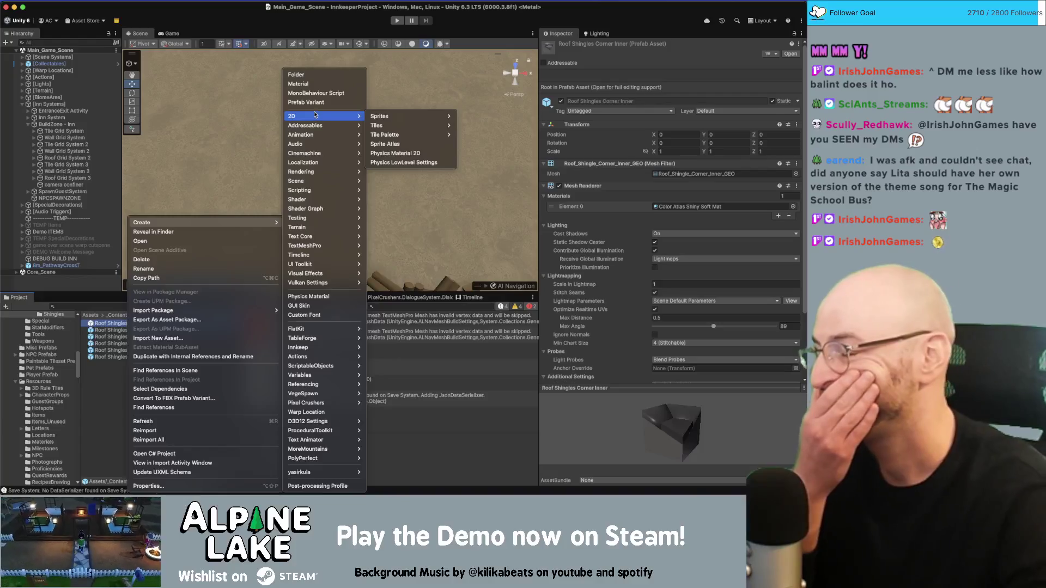
pyautogui.click(104, 388)
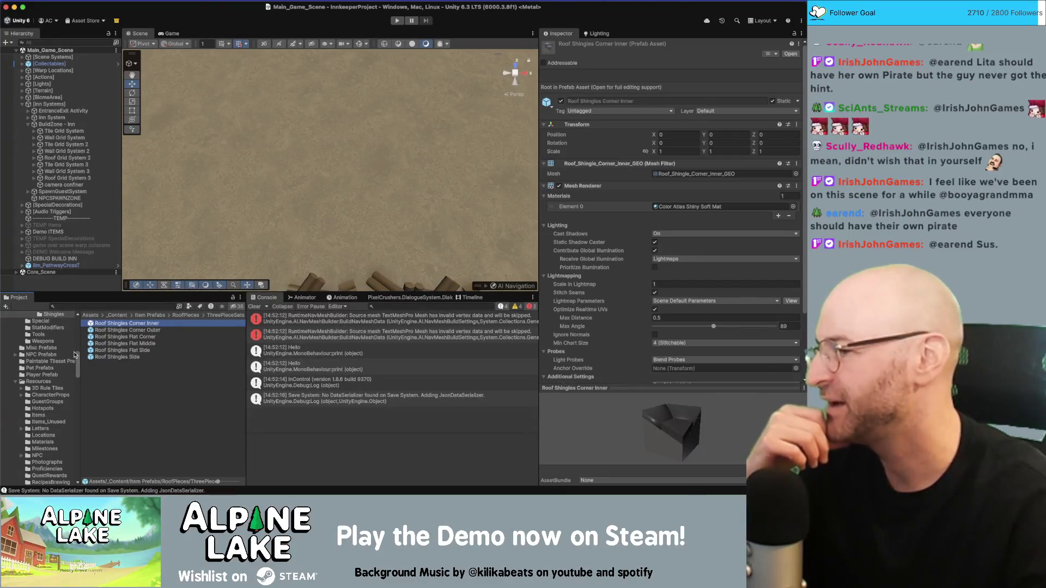
# Step: Orbit the Scene view upward to reveal the water and grass beyond the dirt ground
pyautogui.moveTo(172, 219); pyautogui.dragTo(281, 156)
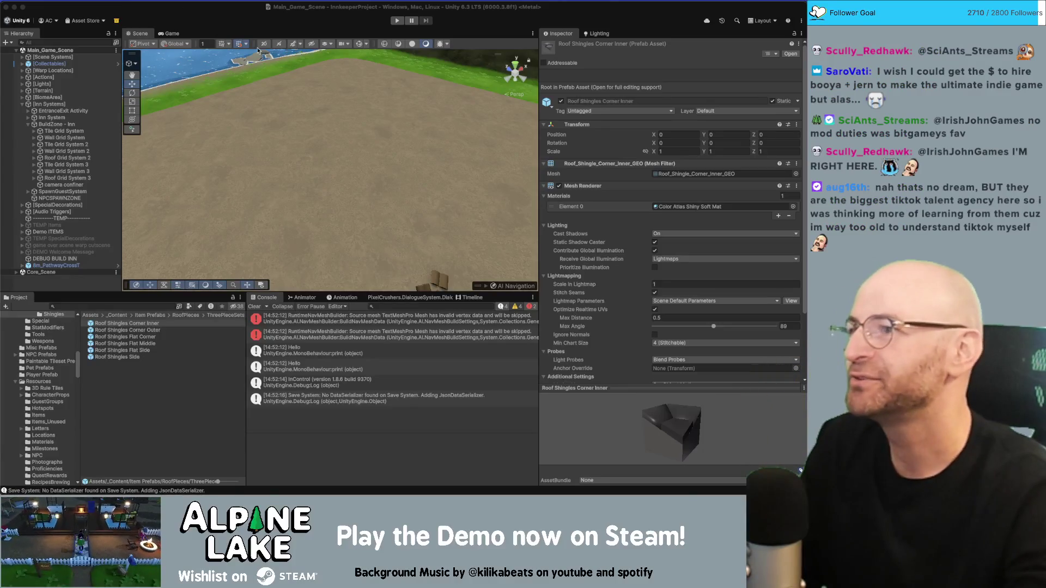
# Step: Search the Project for 'roofnode' and open the Build RoofNode prefab in prefab mode
pyautogui.moveTo(425, 162)
pyautogui.mouseDown()
pyautogui.moveTo(346, 188)
pyautogui.moveTo(263, 184)
pyautogui.moveTo(382, 247)
pyautogui.moveTo(124, 187)
pyautogui.moveTo(289, 192)
pyautogui.mouseUp()
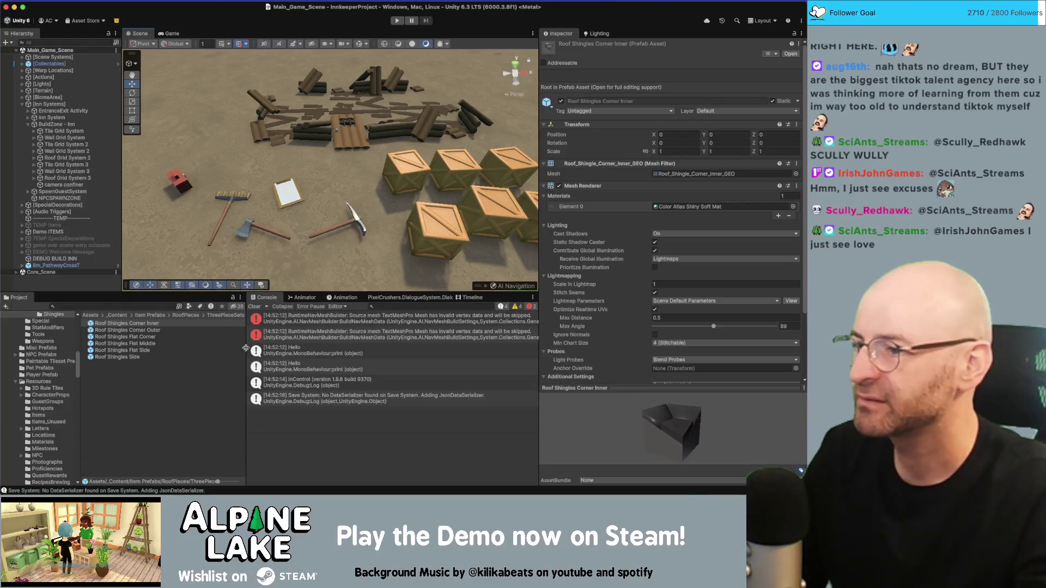
pyautogui.click(130, 303)
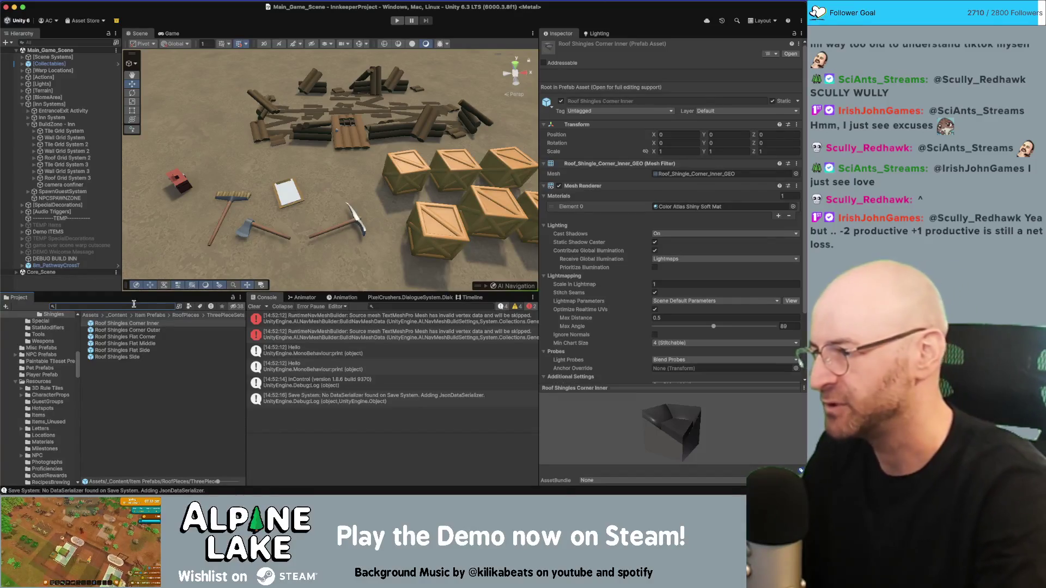
pyautogui.write('roofnode')
pyautogui.doubleClick(113, 323)
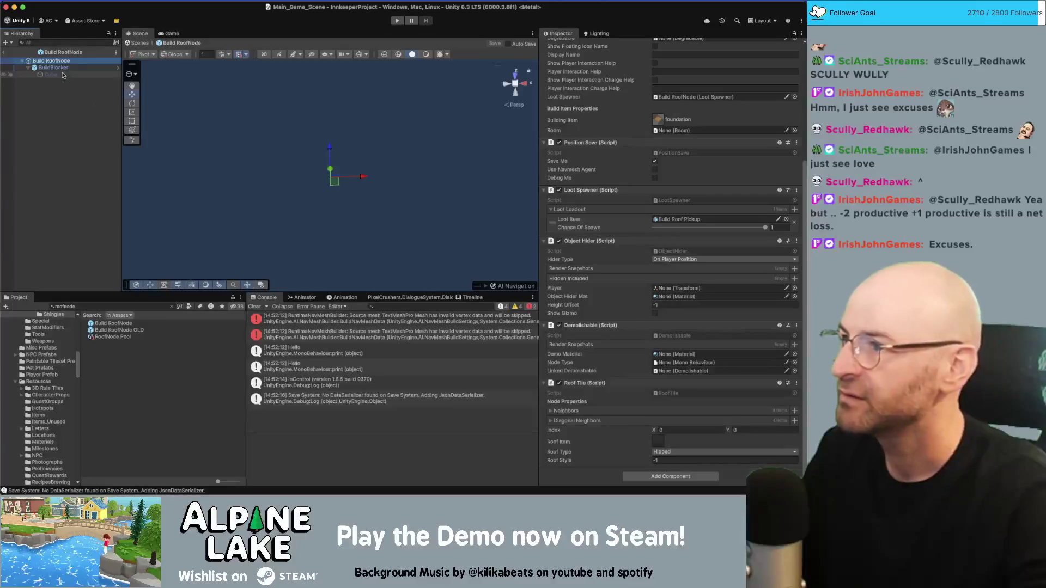
# Step: Add a Box Collider to the Build RoofNode root and show gizmos to view it
pyautogui.click(57, 67)
pyautogui.click(51, 60)
pyautogui.scroll(-10, 640, 333)
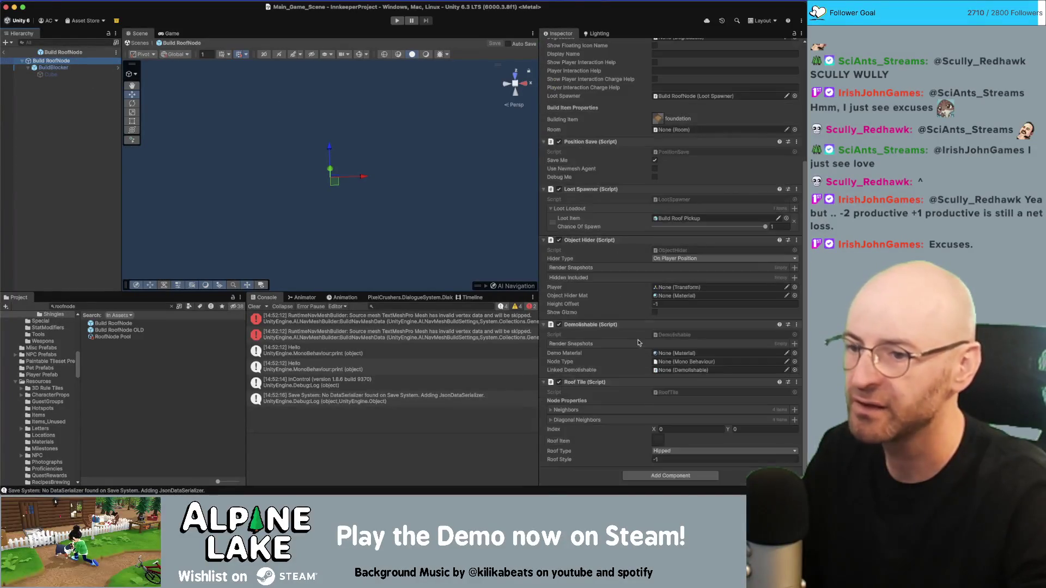
pyautogui.click(644, 476)
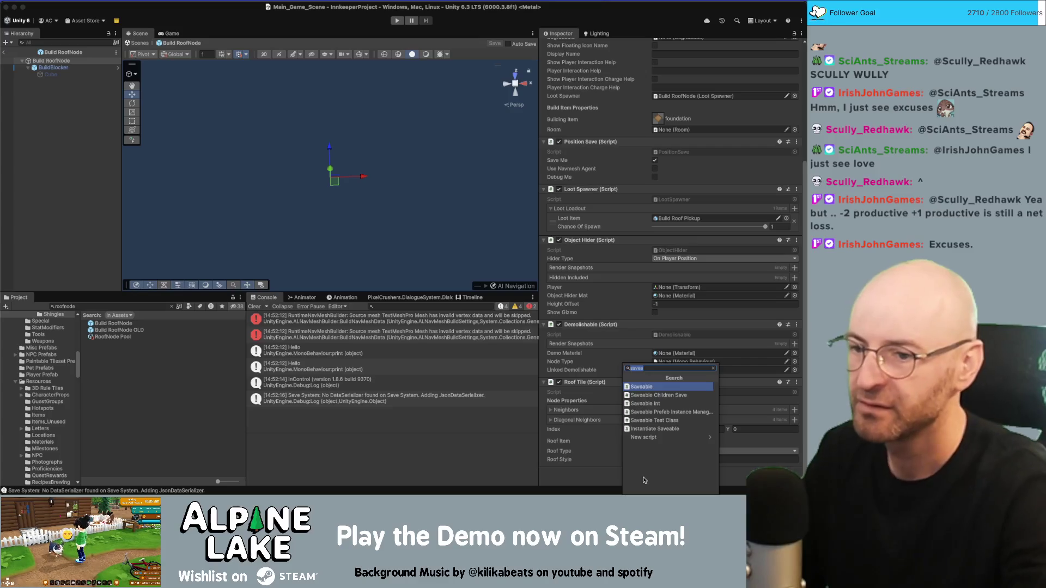
pyautogui.press('Escape')
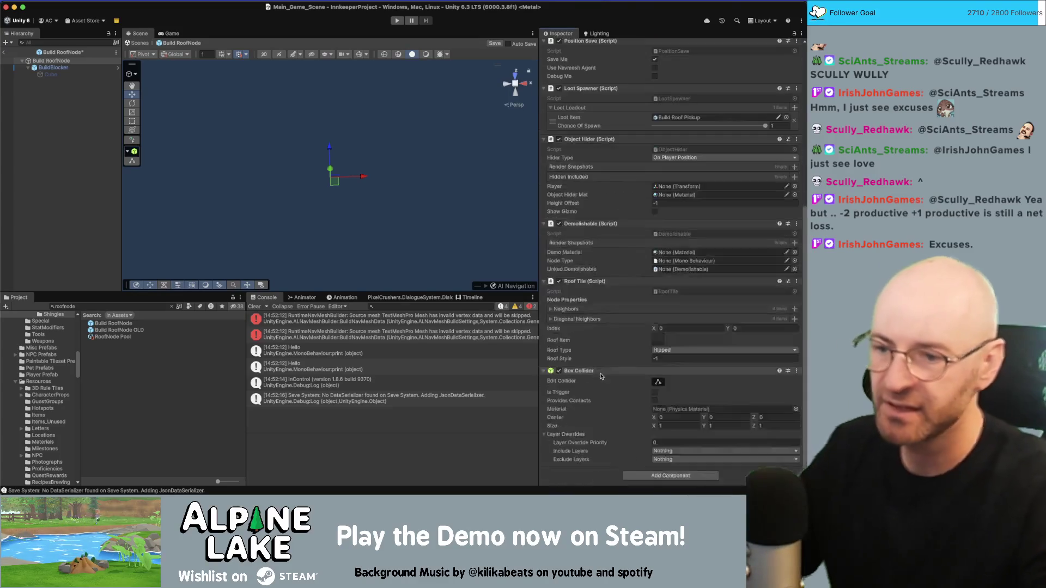
pyautogui.click(359, 54)
pyautogui.moveTo(349, 109)
pyautogui.mouseDown()
pyautogui.moveTo(311, 94)
pyautogui.moveTo(349, 111)
pyautogui.mouseUp()
pyautogui.scroll(10, 669, 163)
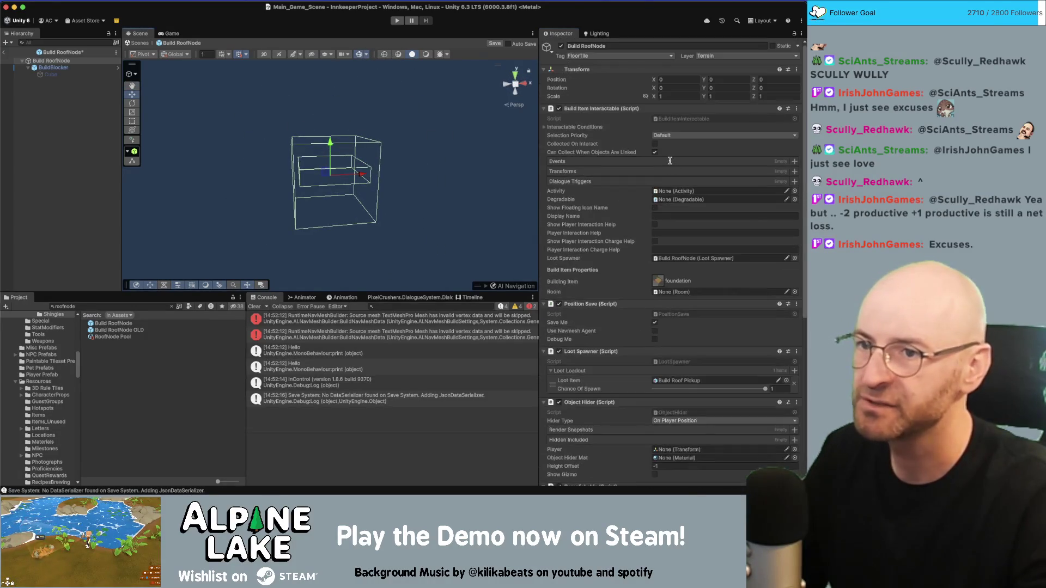
# Step: Set the Build RoofNode Transform scale to 0.8 on X, Y and Z
pyautogui.click(681, 96)
pyautogui.write('0.8')
pyautogui.press('Tab')
pyautogui.write('0.8')
pyautogui.press('Tab')
pyautogui.write('0.8')
pyautogui.press('Return')
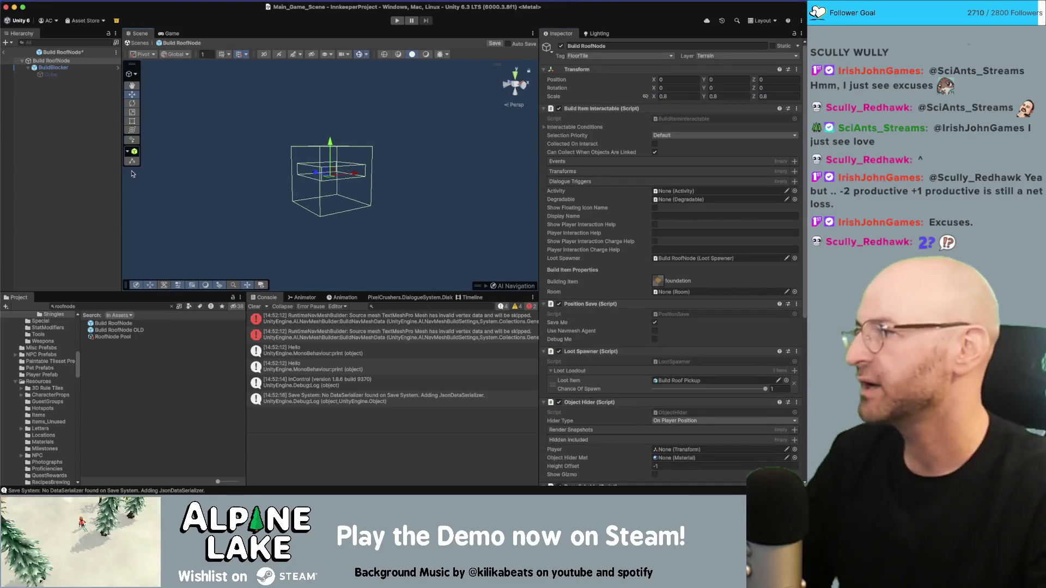
# Step: Delete the BuildBlocker child object
pyautogui.click(55, 67)
pyautogui.press('Up')
pyautogui.press('Down')
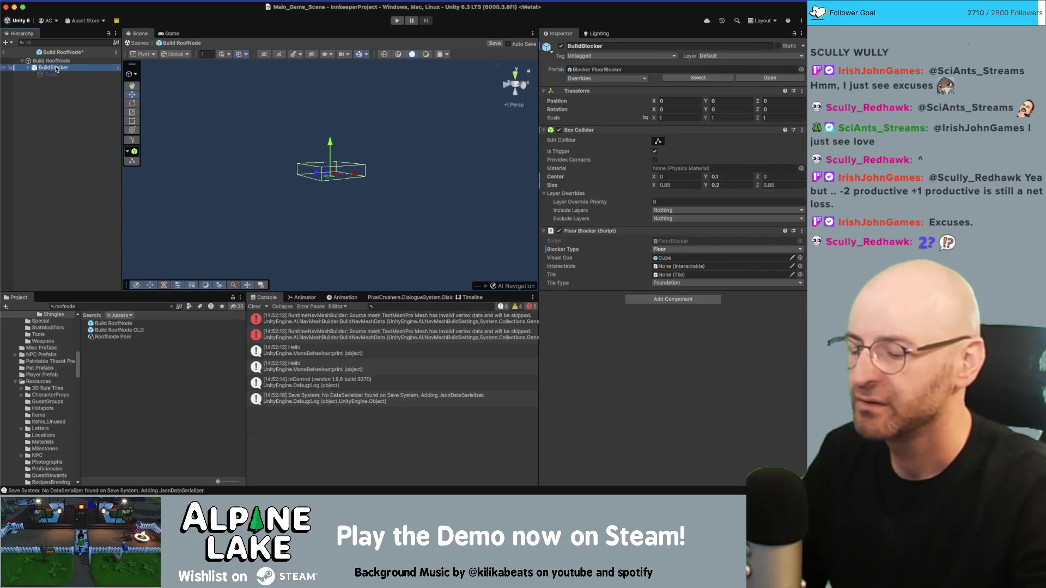
pyautogui.press('Delete')
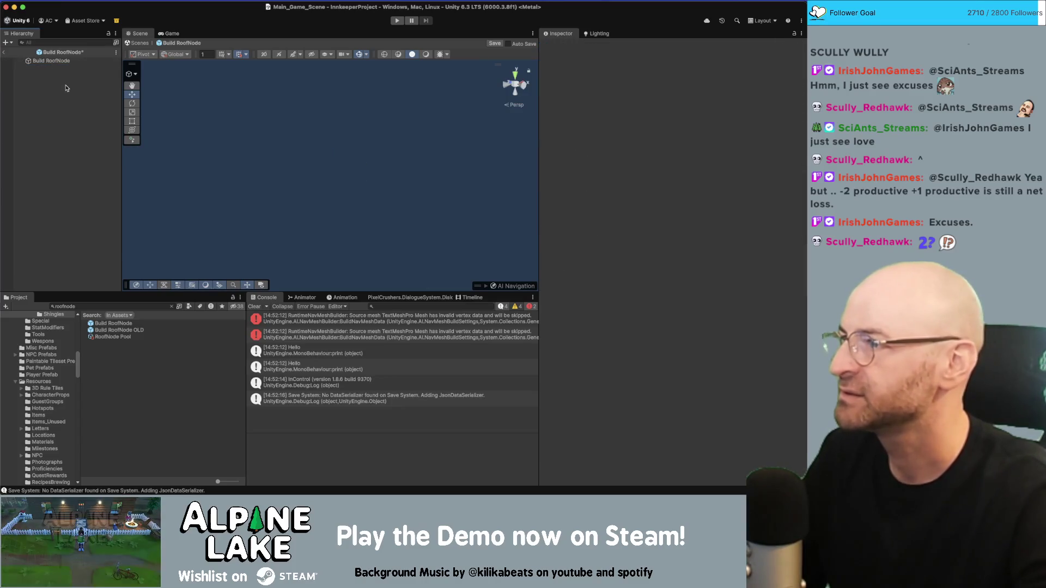
# Step: Open the RoofTile script from the Build RoofNode inspector in the code editor
pyautogui.click(60, 63)
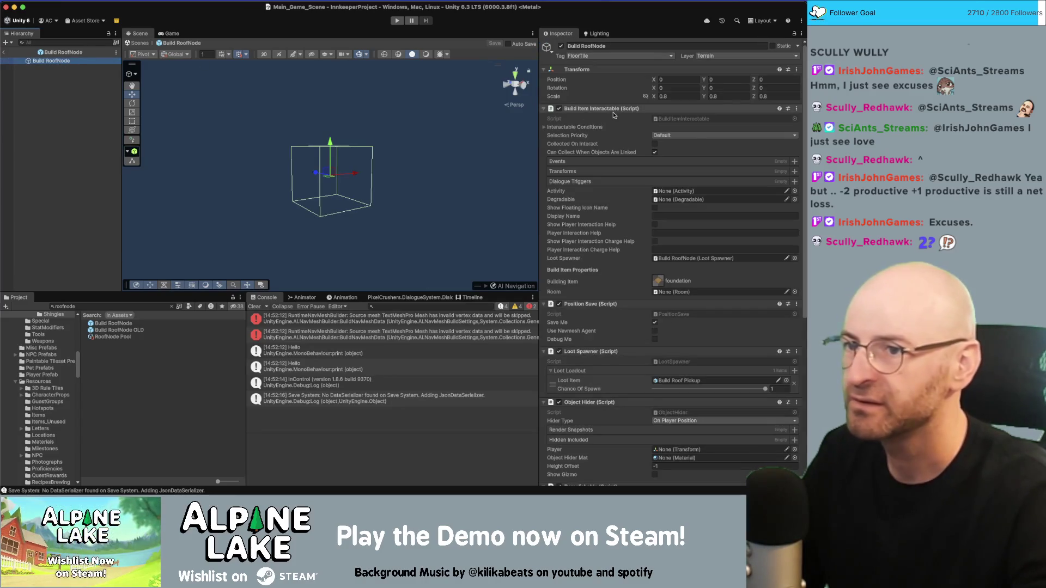
pyautogui.scroll(-5, 627, 205)
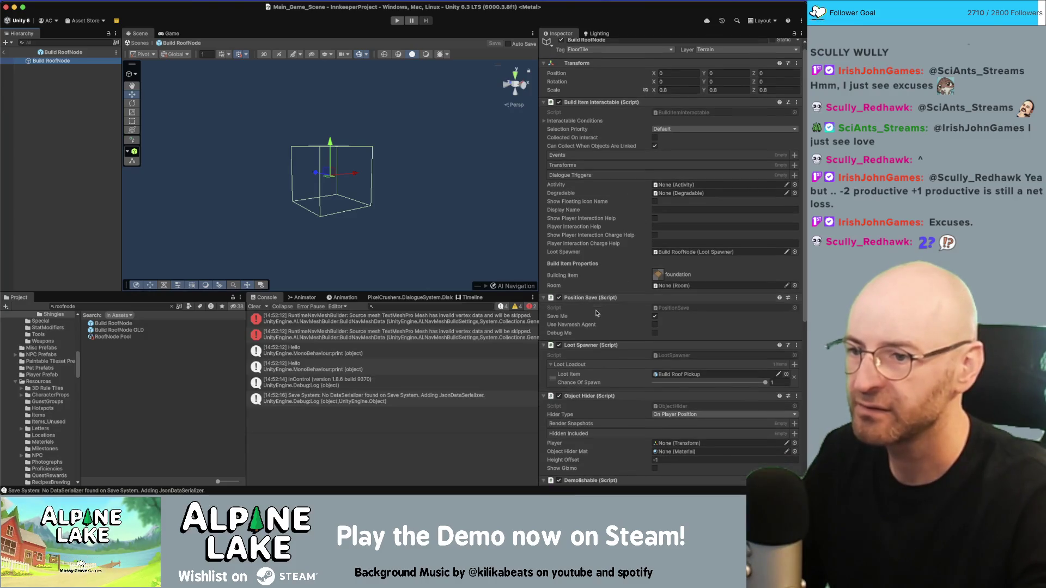
pyautogui.scroll(-4, 625, 263)
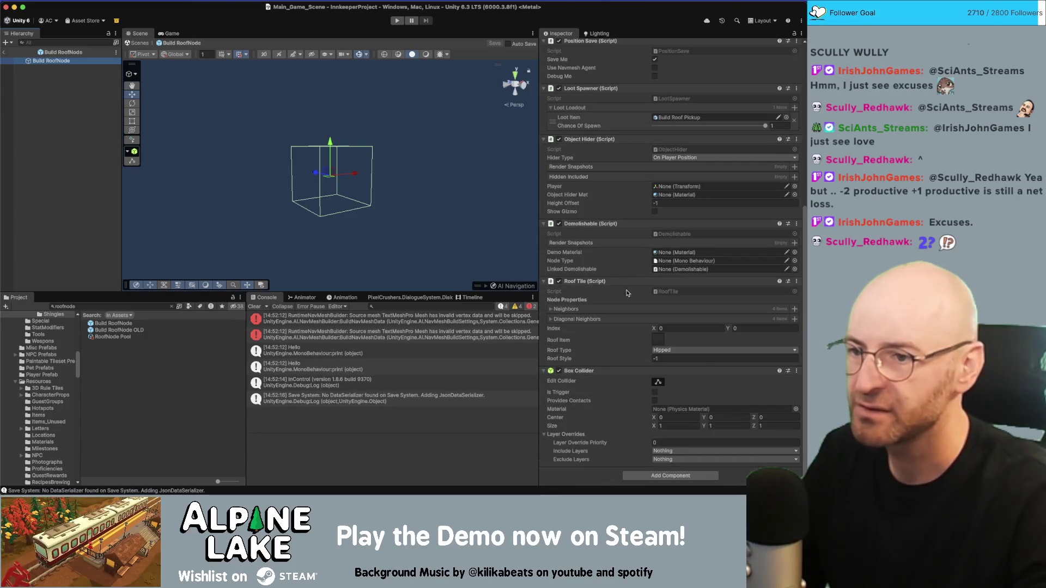
pyautogui.doubleClick(663, 294)
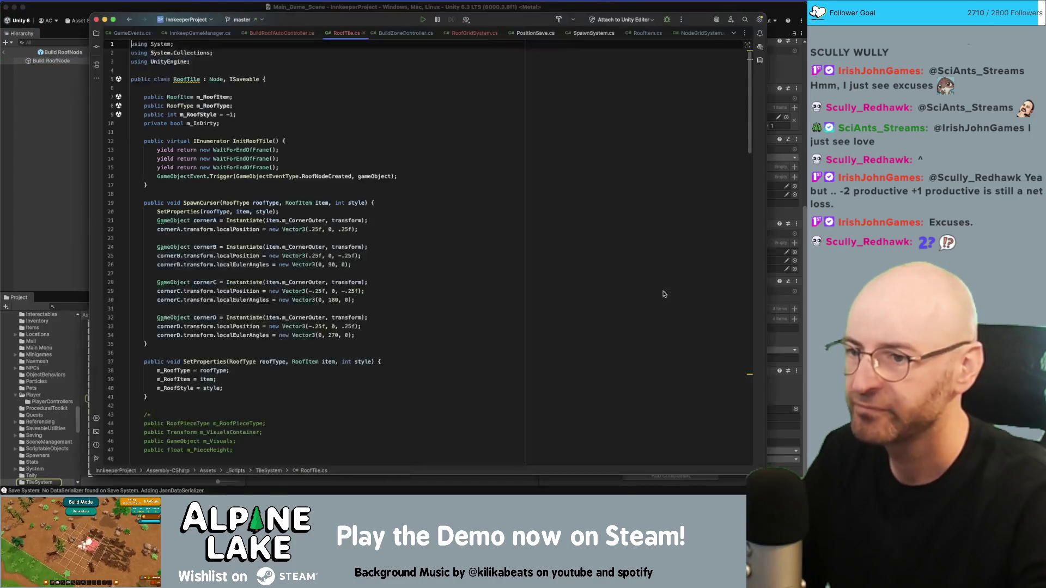
# Step: Remove the m_RoofItem, m_RoofType and m_RoofStyle field declarations
pyautogui.click(275, 89)
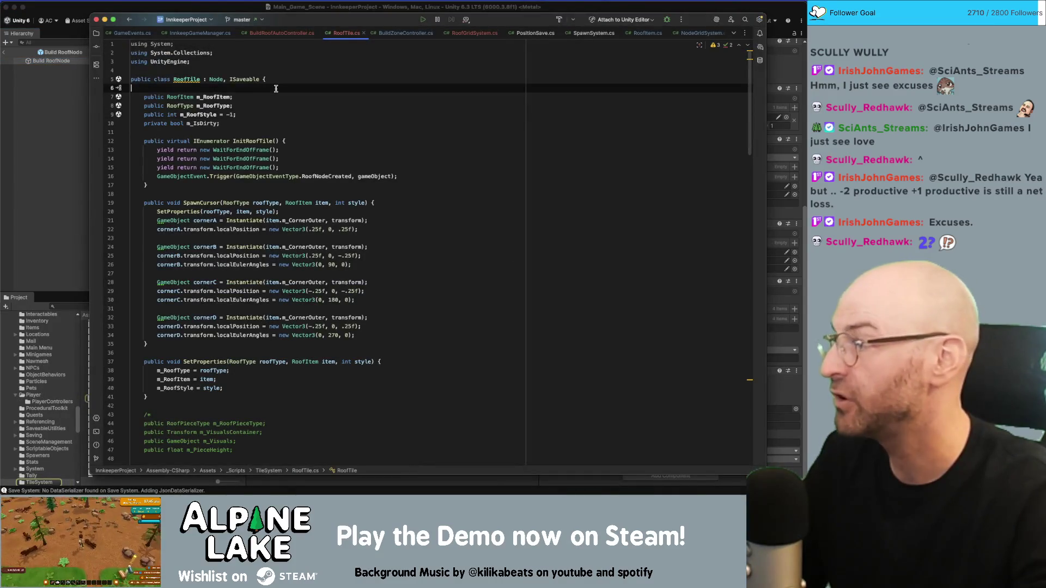
pyautogui.press('Down')
pyautogui.press('Down')
pyautogui.press('Down')
pyautogui.press('End')
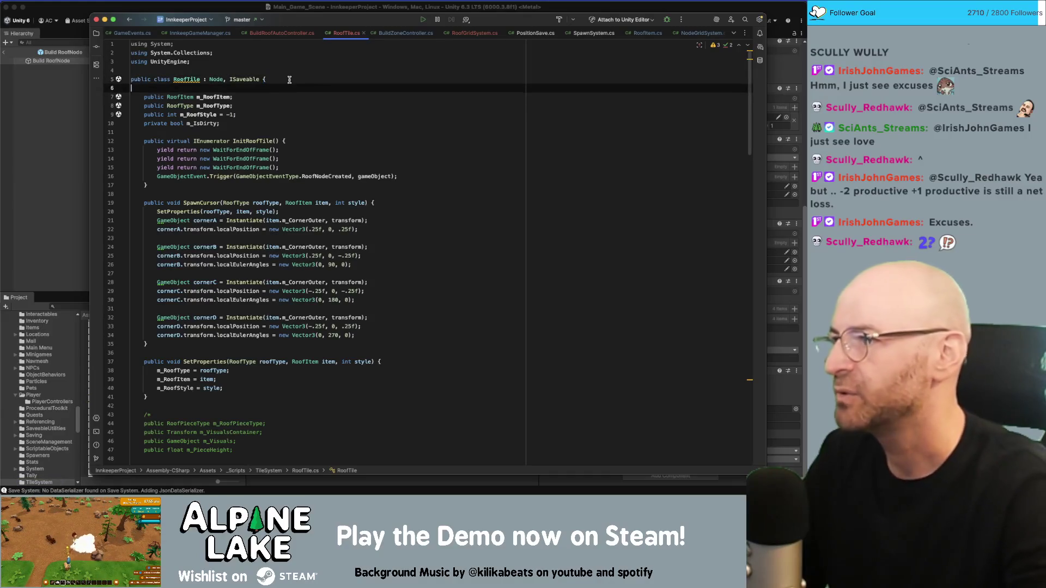
pyautogui.press('Up')
pyautogui.press('Up')
pyautogui.hotkey('alt', 'Up')
pyautogui.press('BackSpace')
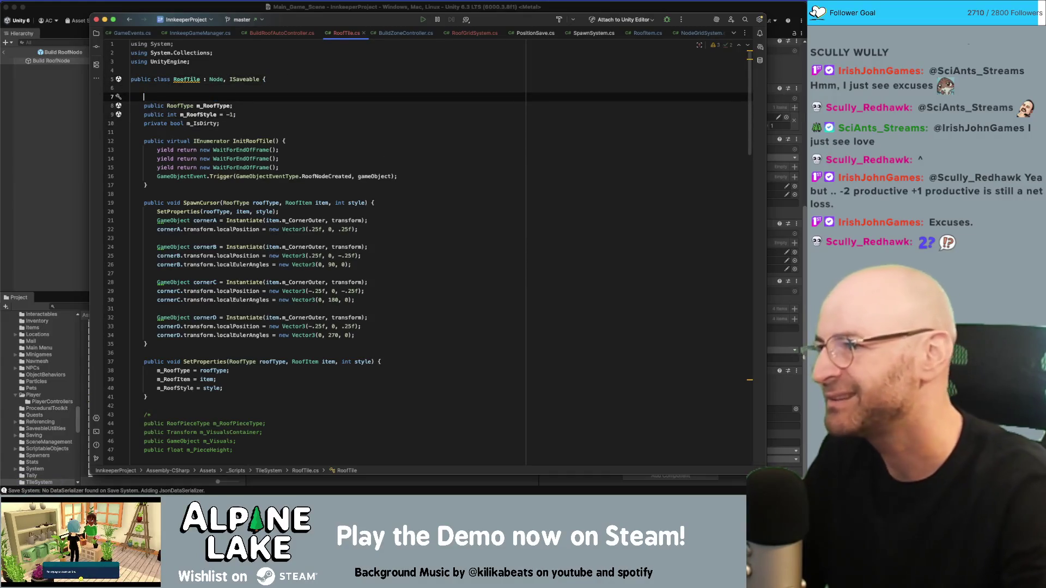
pyautogui.press('Down')
pyautogui.hotkey('alt', 'Up')
pyautogui.press('BackSpace')
pyautogui.press('Down')
pyautogui.hotkey('alt', 'Up')
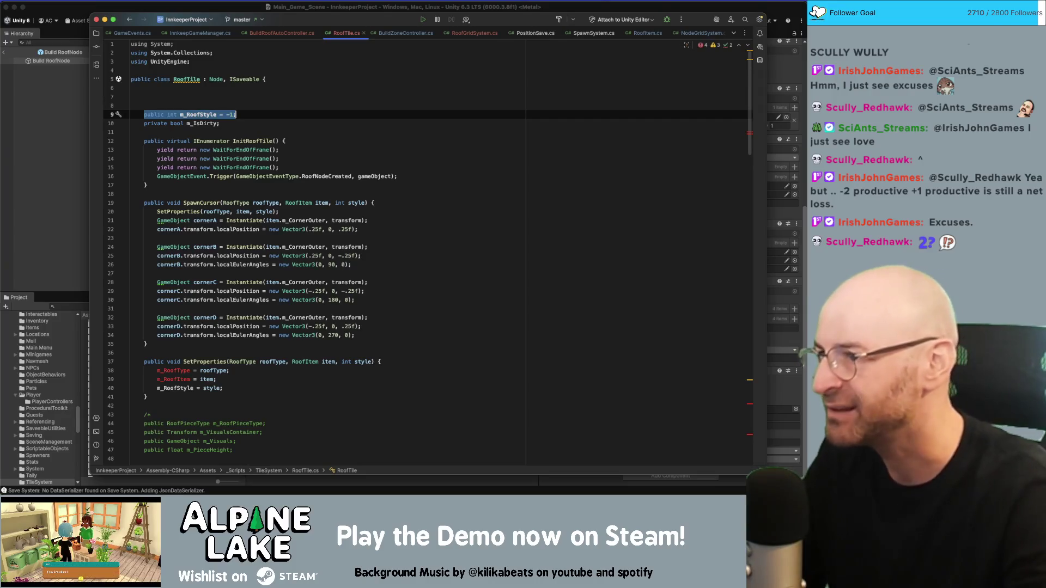
pyautogui.press('BackSpace')
# Step: Search the file for m_IsDirty usages, then undo to restore the three roof fields
pyautogui.doubleClick(186, 123)
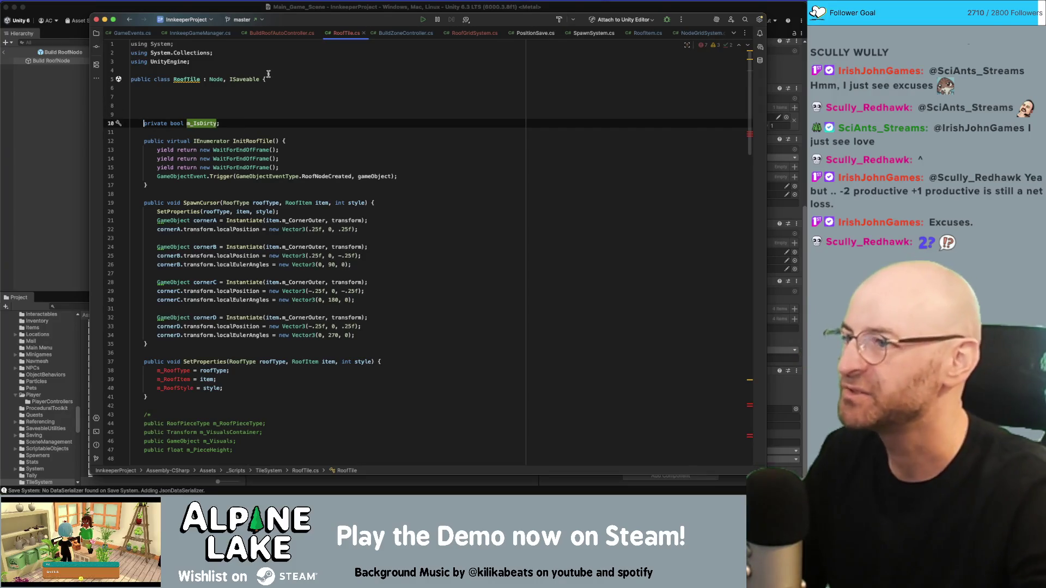
pyautogui.press('super+f')
pyautogui.scroll(-5, 196, 213)
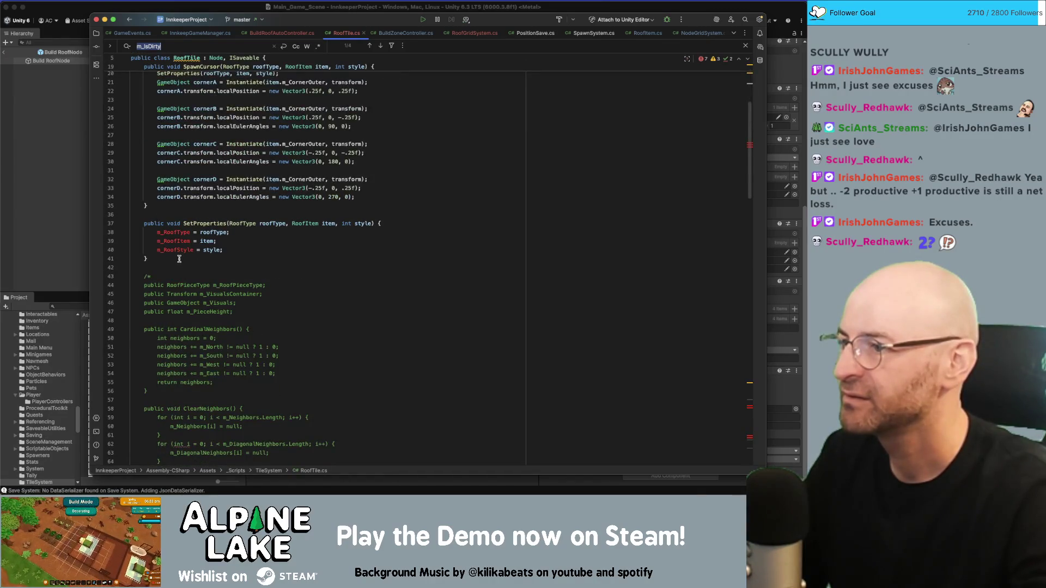
pyautogui.scroll(5, 179, 259)
pyautogui.press('super+z')
pyautogui.press('super+z')
pyautogui.press('super+z')
pyautogui.click(208, 338)
pyautogui.click(232, 172)
pyautogui.click(237, 185)
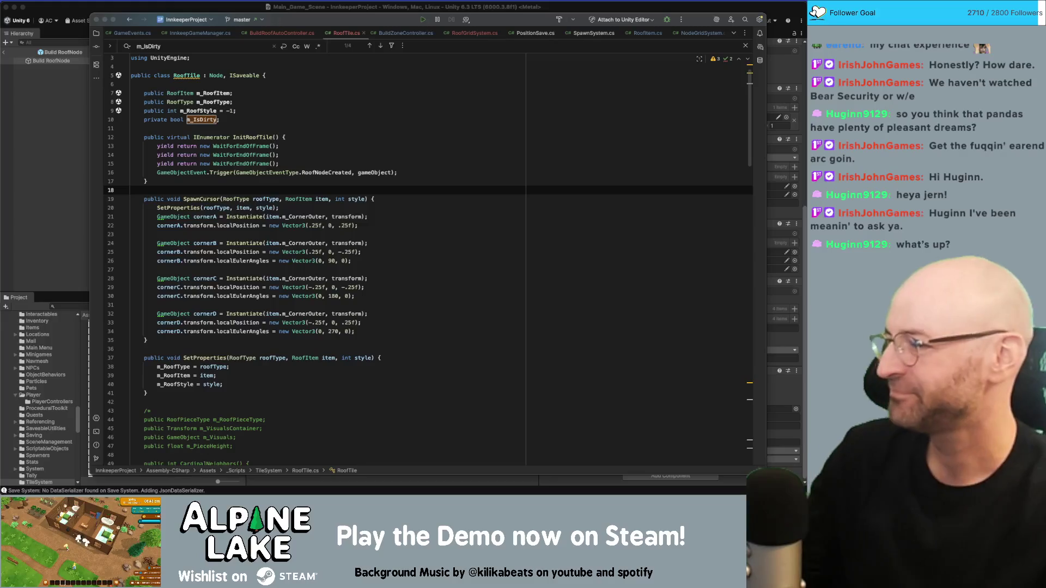
pyautogui.press('super+Tab')
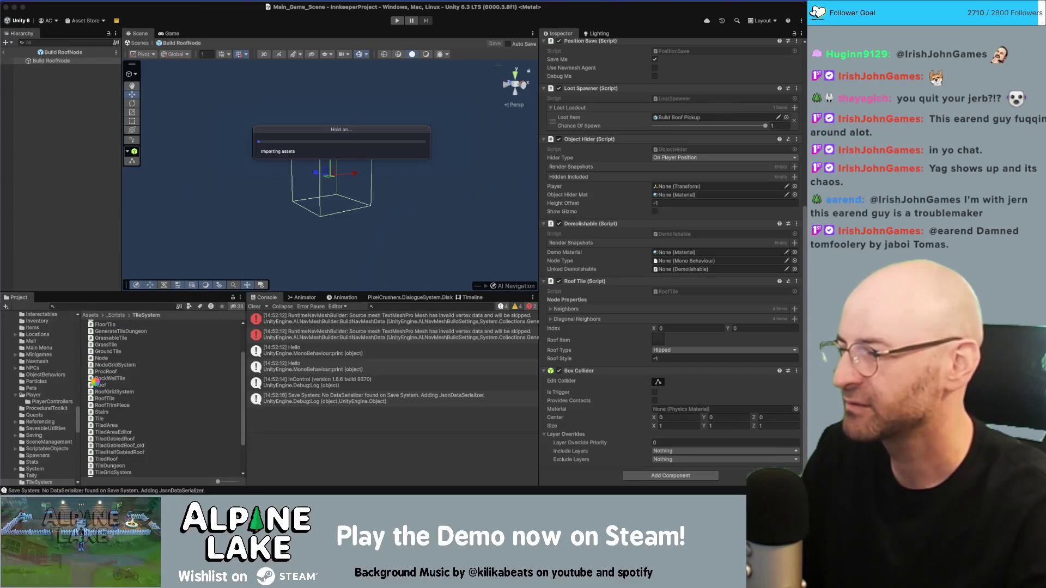
# Step: Switch to Unity so it starts importing the changed scripts, then return to Rider
pyautogui.press('super+Tab')
pyautogui.click(264, 239)
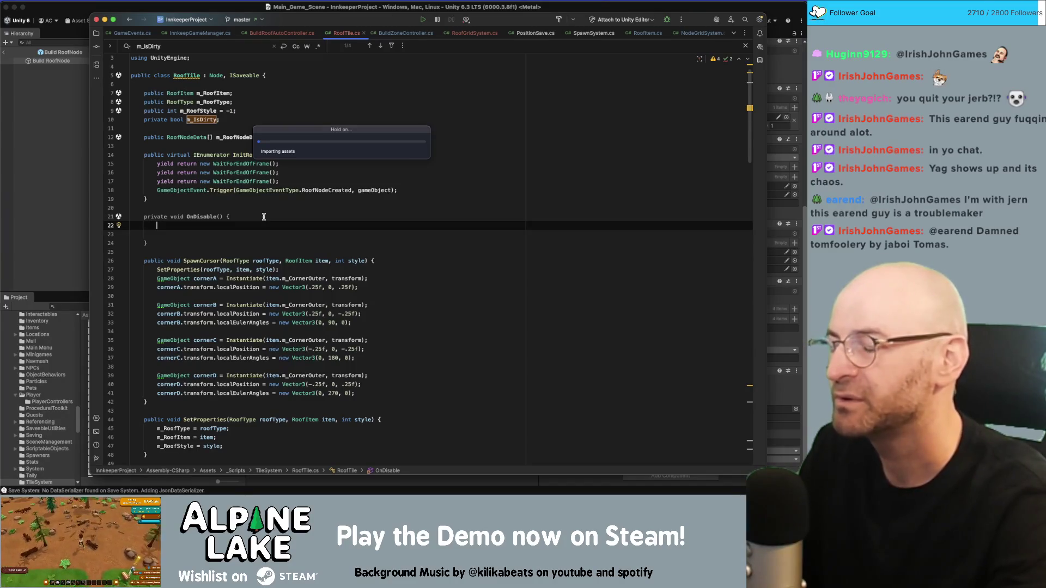
# Step: Jump to the FloorTile class definition
pyautogui.write('FloorTile')
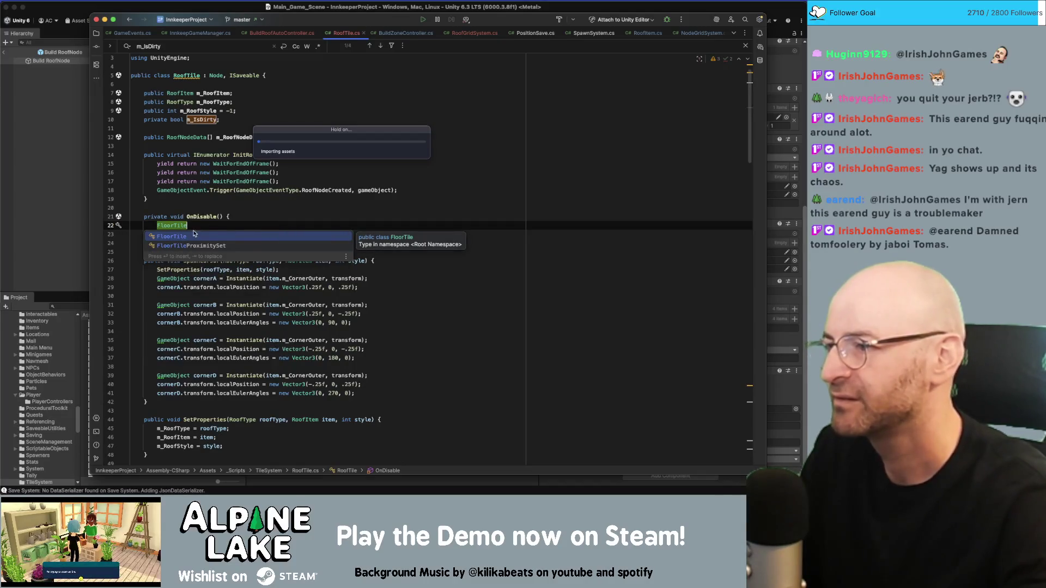
pyautogui.press('Escape')
pyautogui.press('super+b')
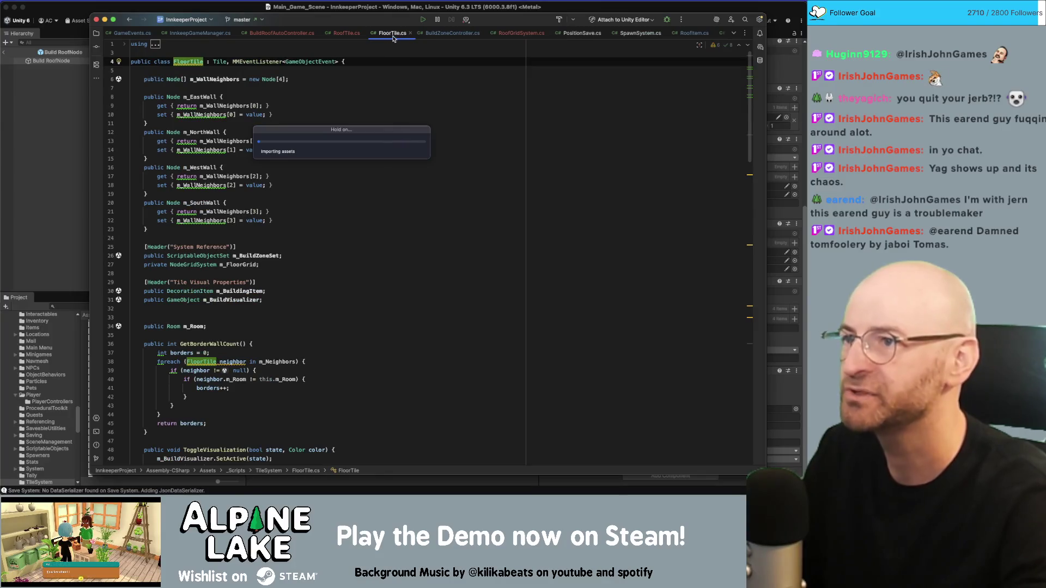
pyautogui.click(420, 246)
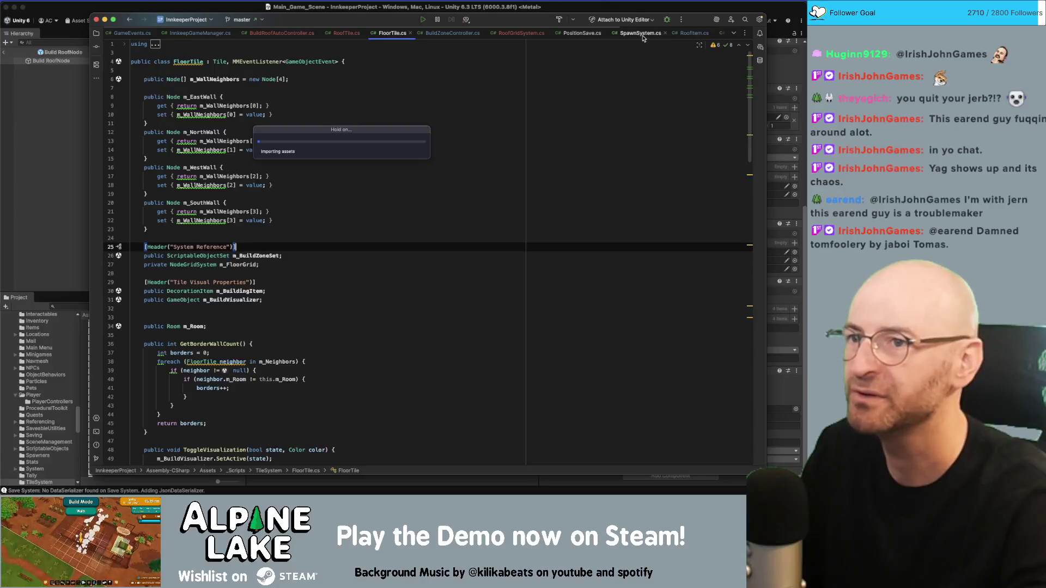
# Step: Close the SpawnSystem, PositionSave, Room, NodeGridSystem and TileGridSystem tabs
pyautogui.click(665, 32)
pyautogui.click(606, 33)
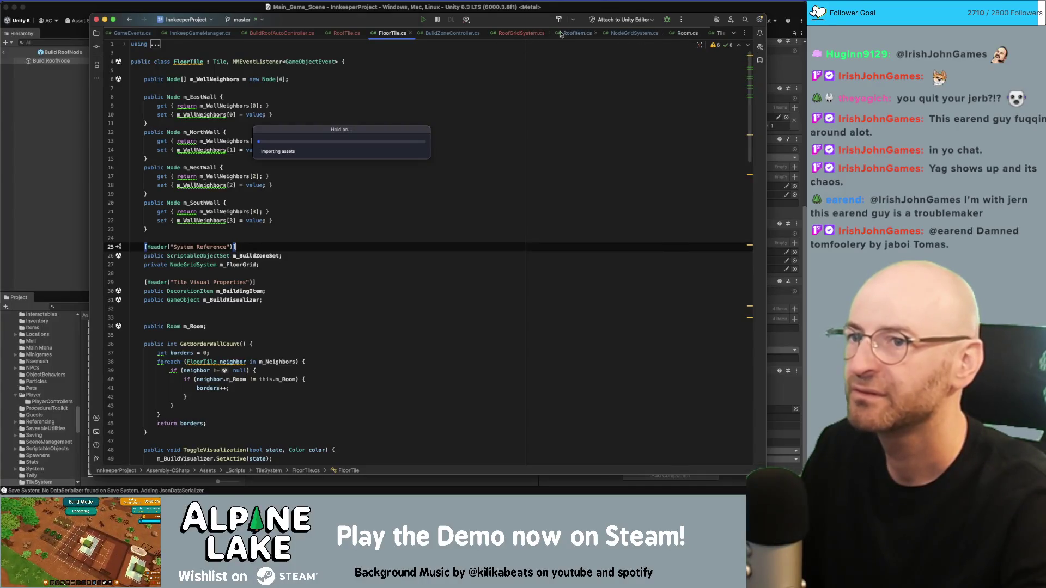
pyautogui.middleClick(680, 33)
pyautogui.middleClick(652, 36)
pyautogui.middleClick(649, 36)
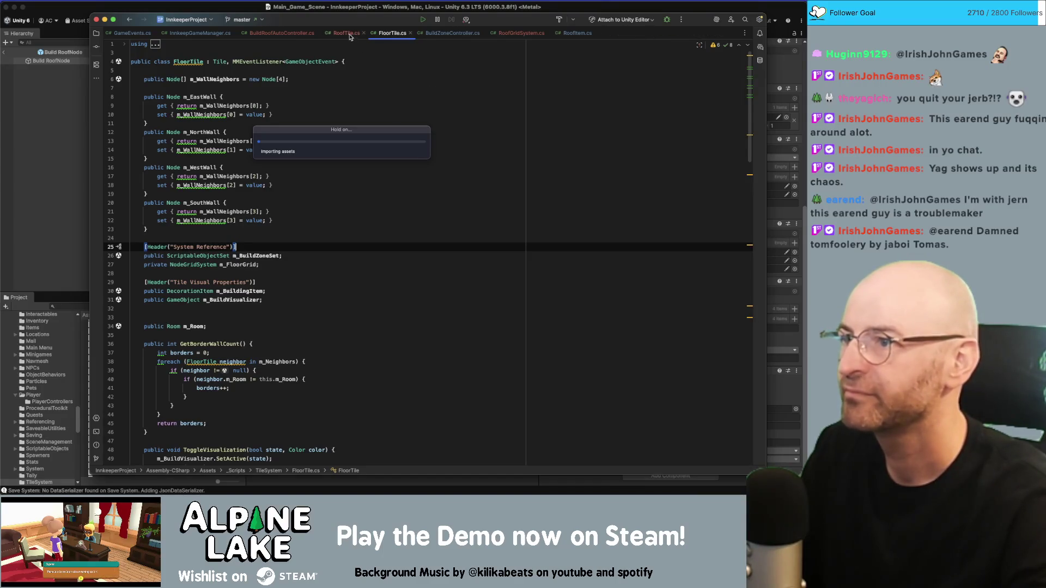
# Step: Locate FloorTile's OnDisable method in FloorTile.cs
pyautogui.click(348, 33)
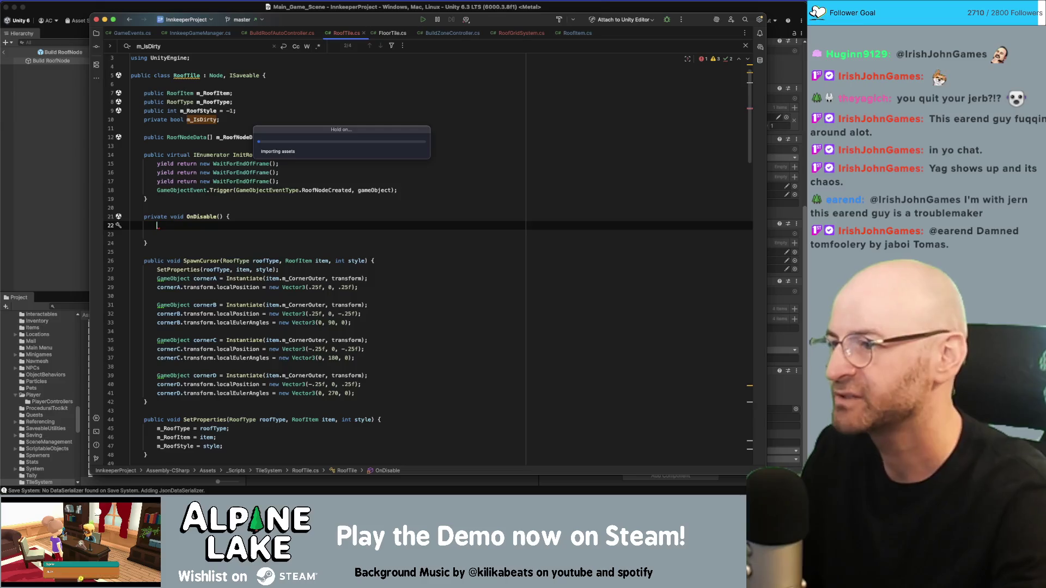
pyautogui.click(389, 34)
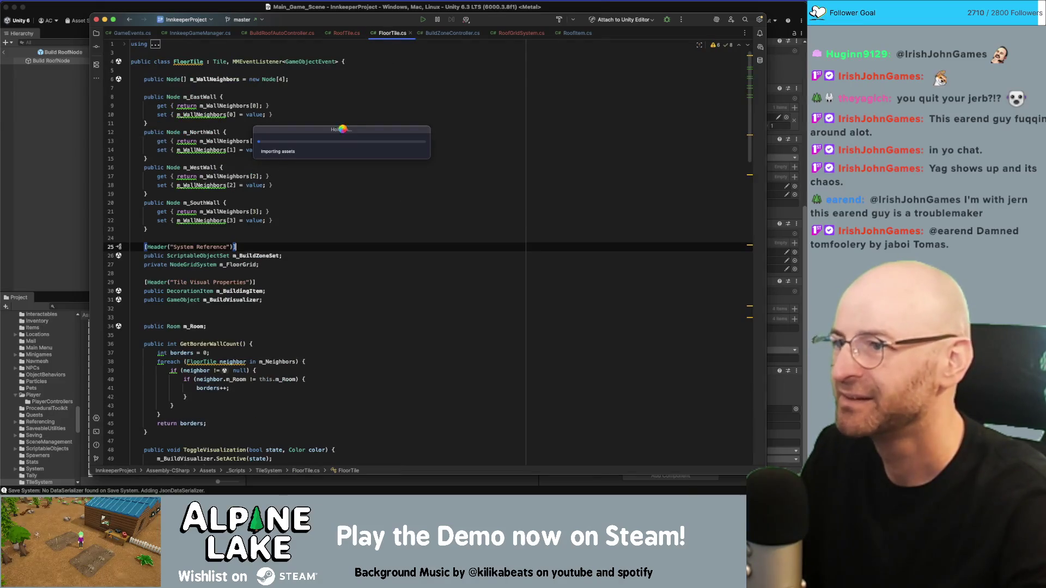
pyautogui.scroll(-20, 408, 277)
pyautogui.scroll(2, 452, 293)
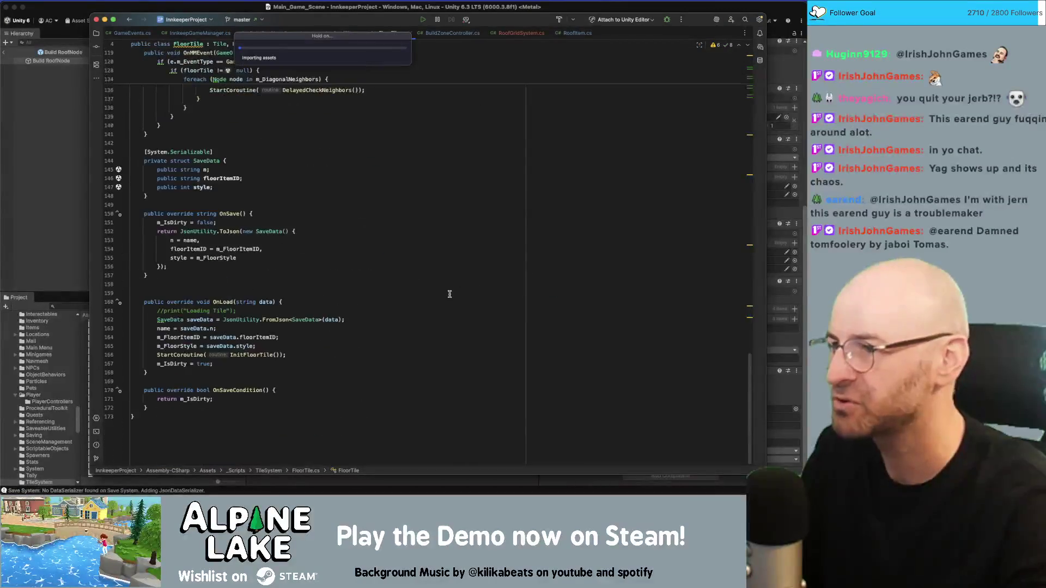
pyautogui.scroll(2, 262, 229)
pyautogui.click(234, 223)
pyautogui.click(195, 239)
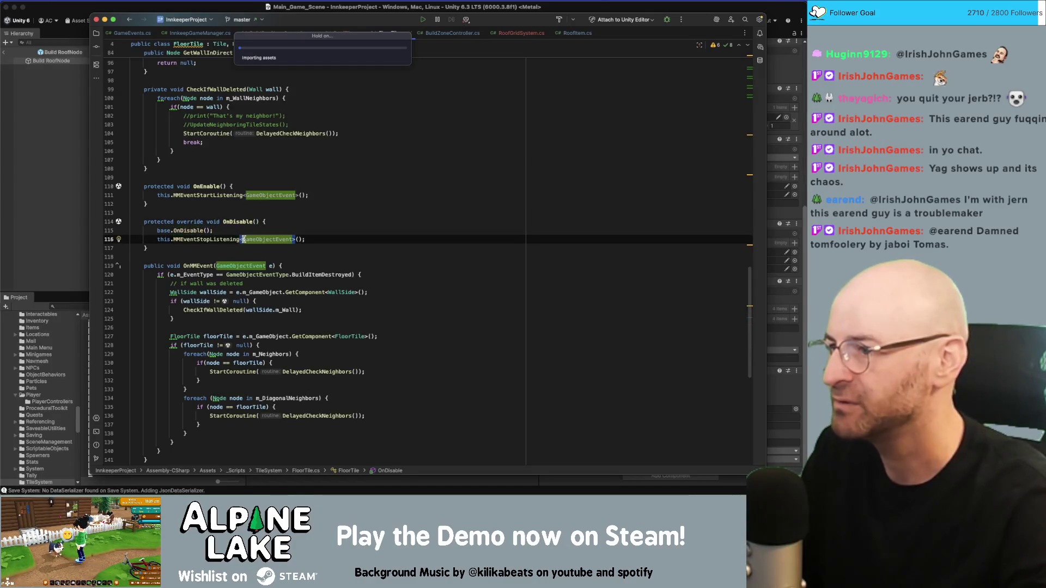
# Step: Follow base.OnDisable into Tile.cs and on to RemoveNode in Node.cs
pyautogui.doubleClick(190, 230)
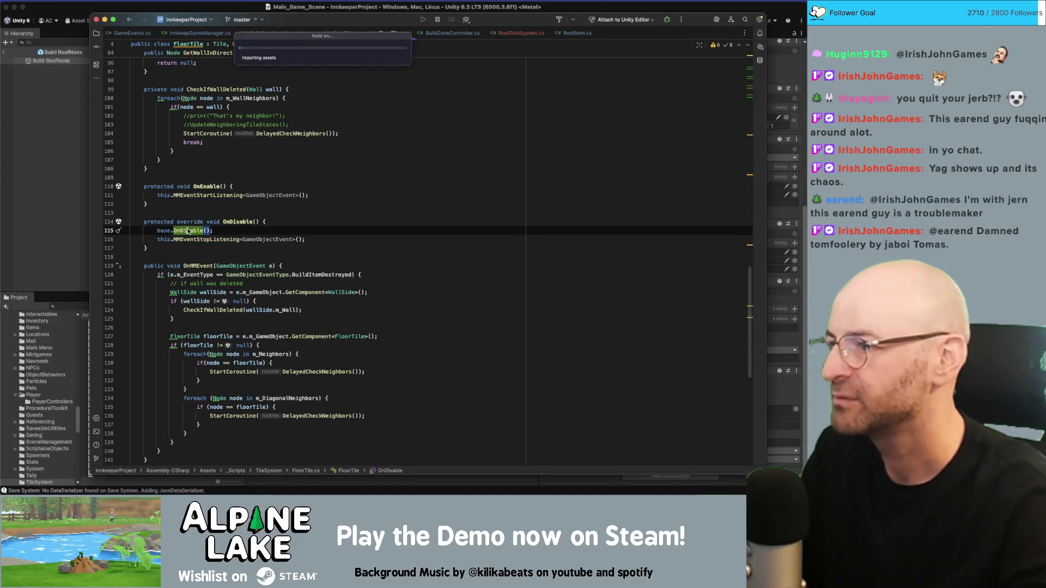
pyautogui.keyDown('super'); pyautogui.click(189, 230); pyautogui.keyUp('super')
pyautogui.keyDown('super'); pyautogui.click(176, 194); pyautogui.keyUp('super')
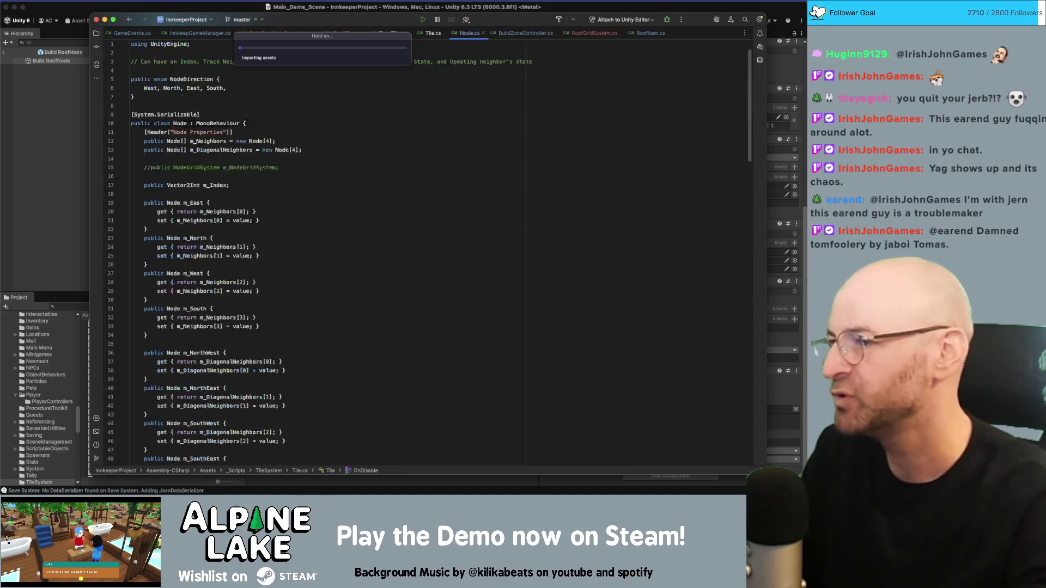
pyautogui.scroll(3, 252, 293)
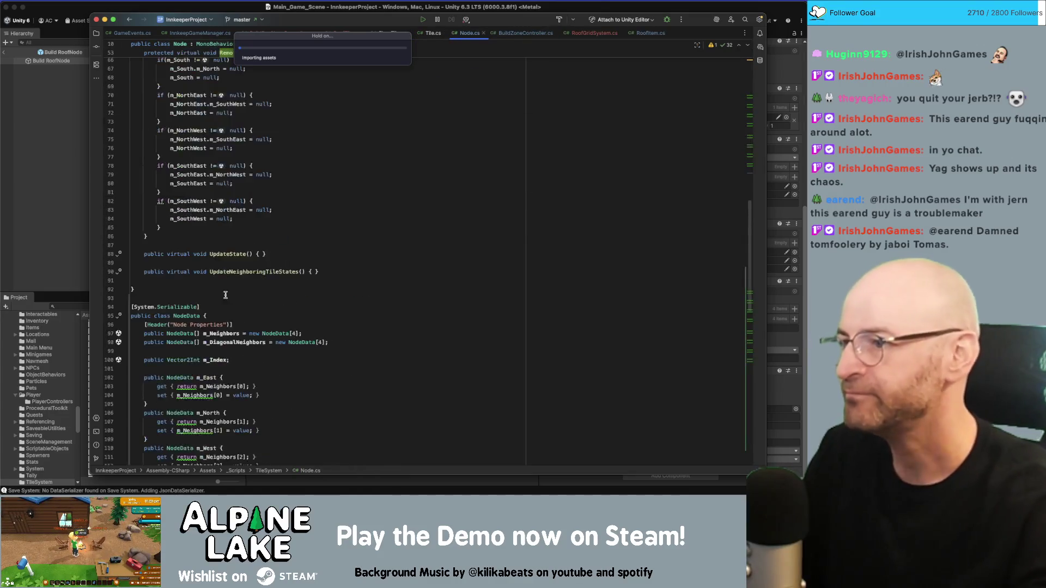
pyautogui.scroll(3, 248, 297)
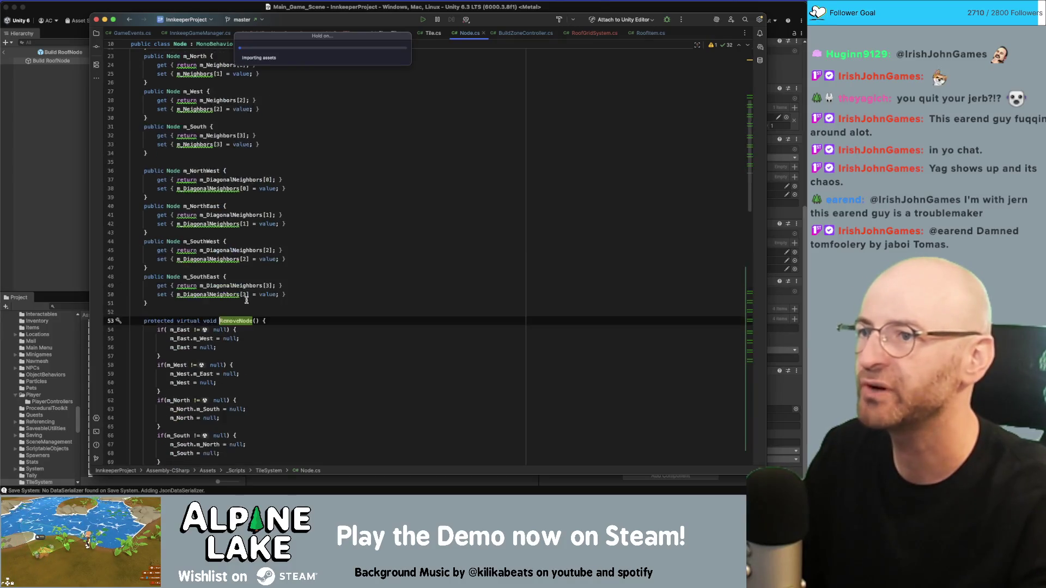
pyautogui.scroll(-2, 223, 286)
pyautogui.scroll(-2, 218, 313)
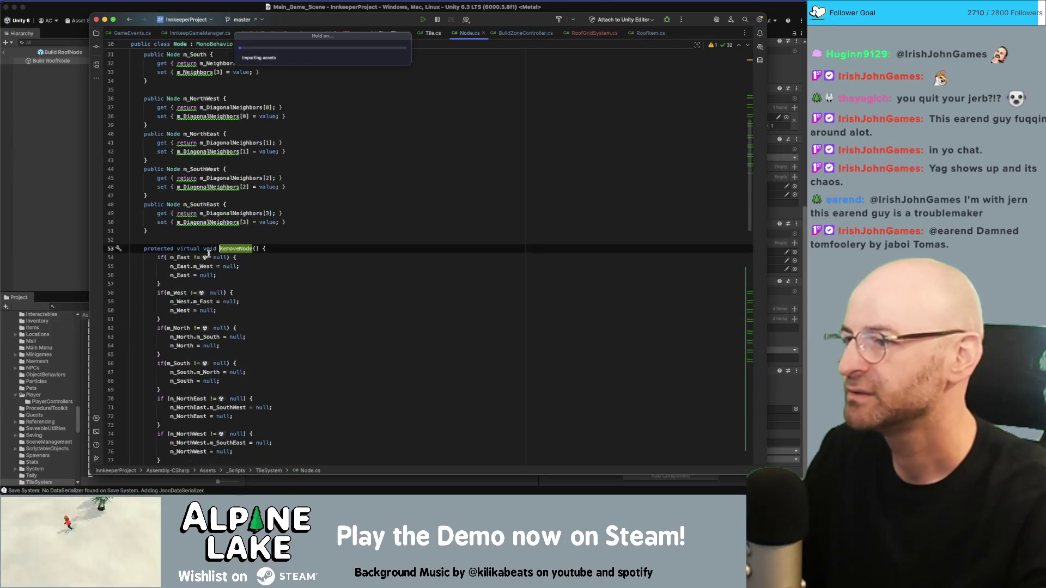
pyautogui.scroll(5, 229, 251)
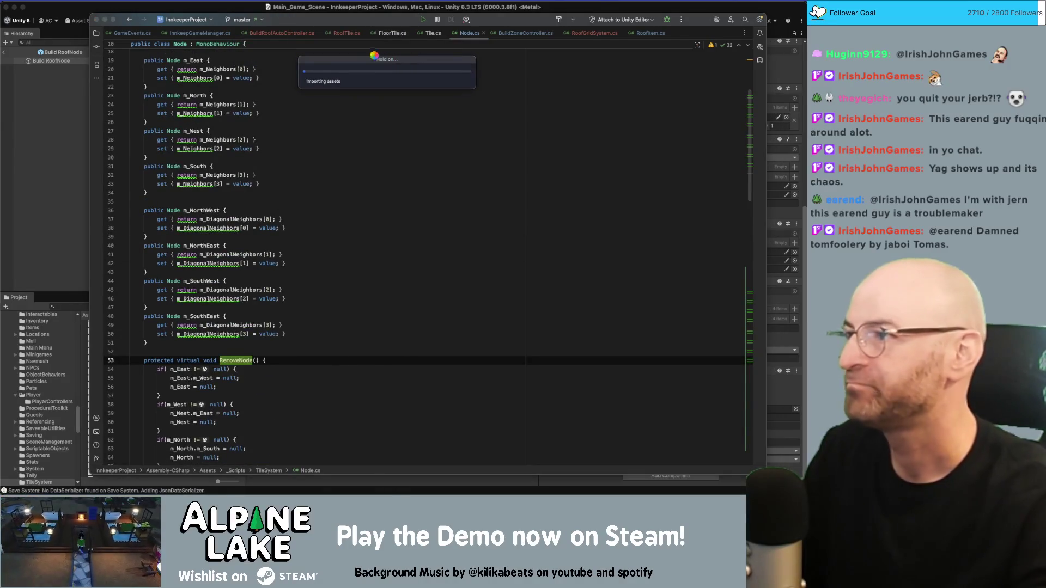
# Step: Return to RoofTile.cs, compare with FloorTile, and place the caret on RoofTile's OnDisable
pyautogui.click(349, 33)
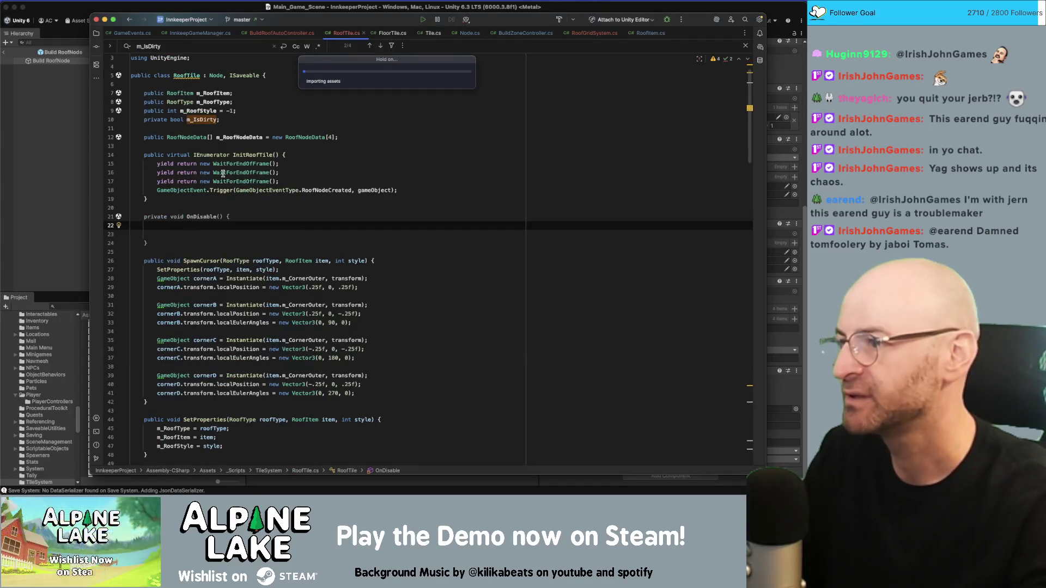
pyautogui.click(226, 232)
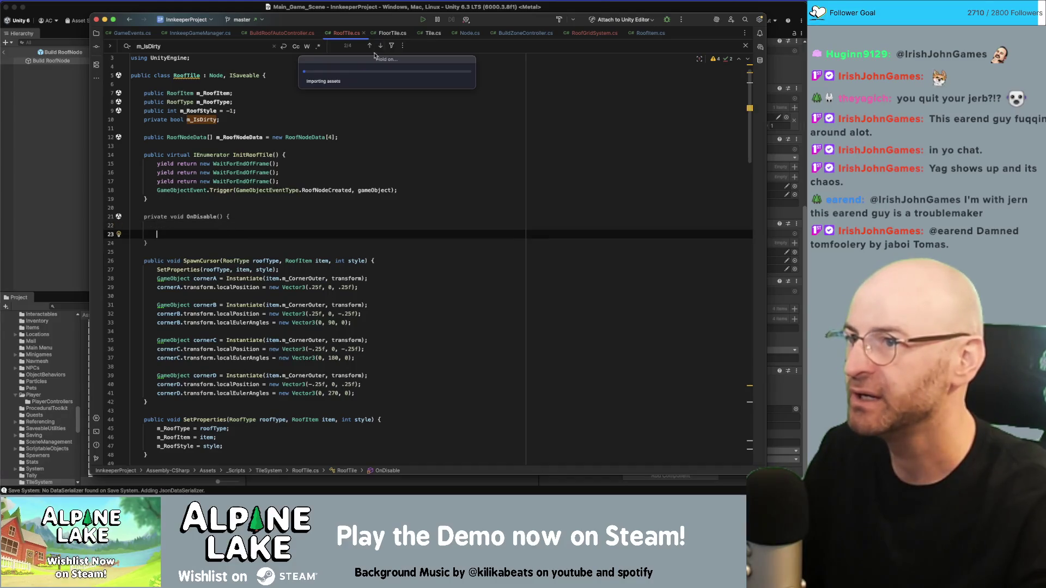
pyautogui.click(392, 33)
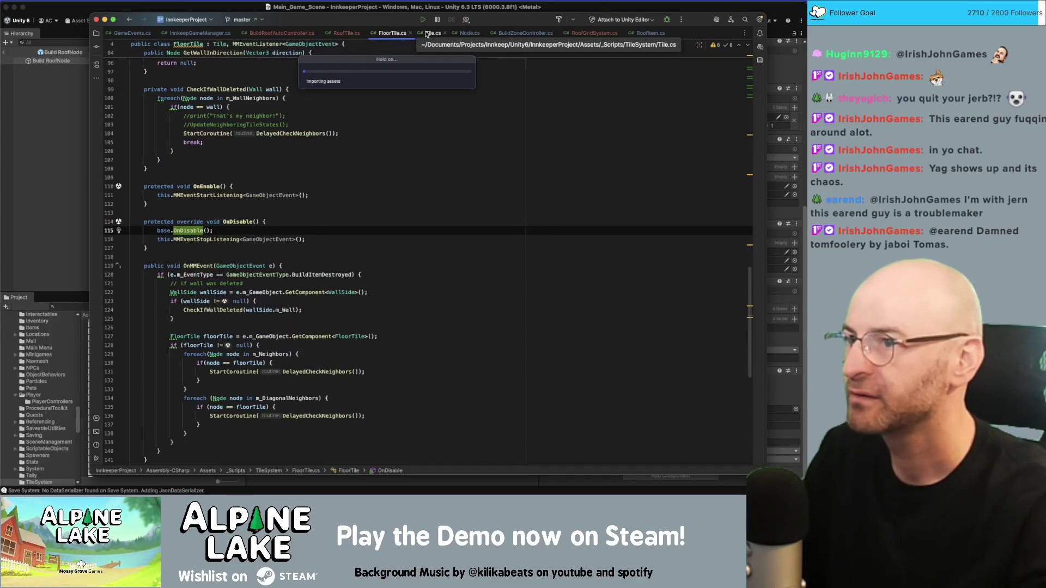
pyautogui.click(346, 33)
pyautogui.click(269, 219)
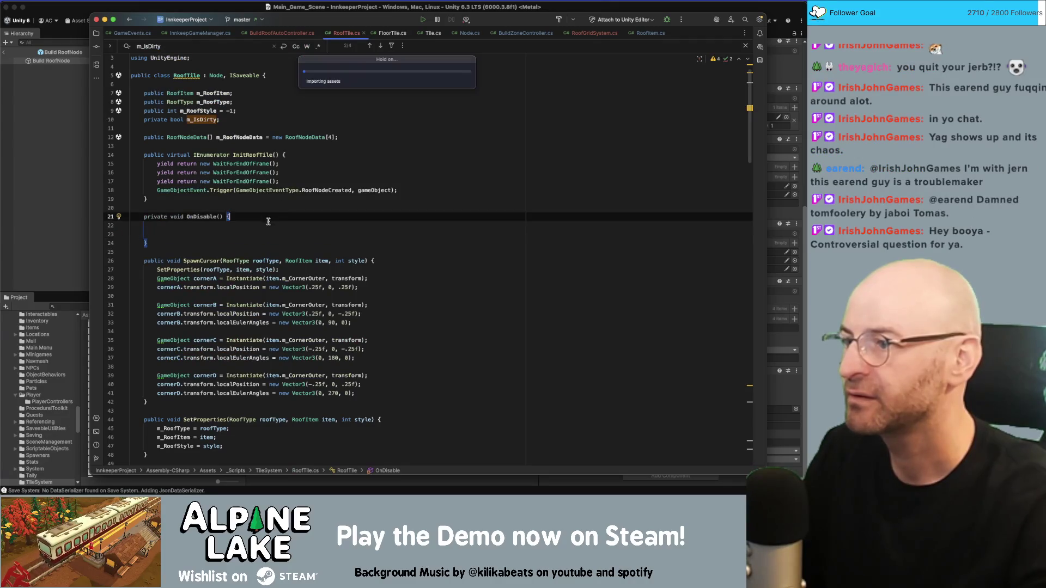
# Step: Write a foreach (RoofNodeData data in m_RoofNodeData) loop header inside OnDisable
pyautogui.press('Down')
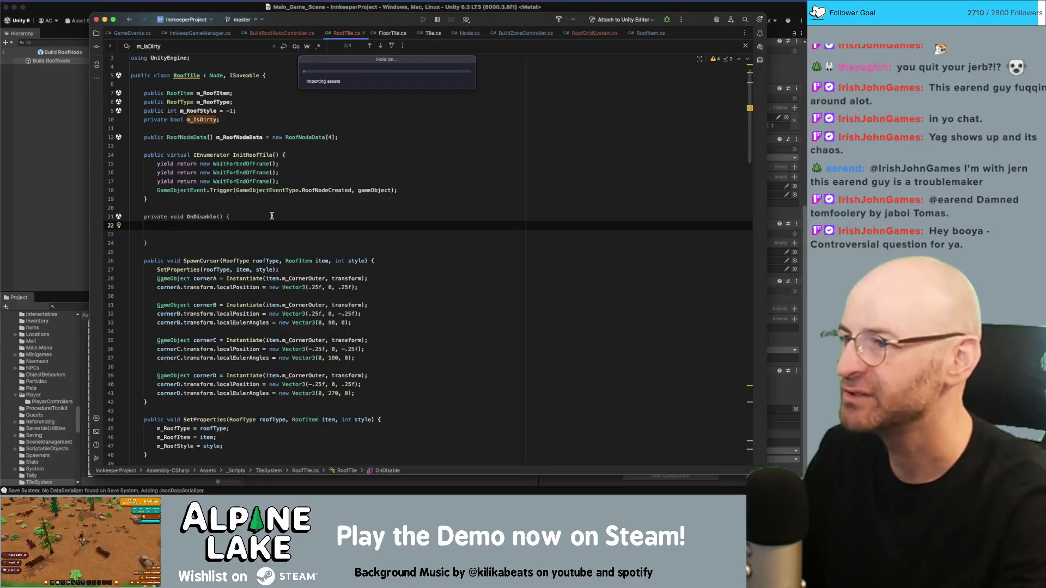
pyautogui.write('m_RoofNodeD')
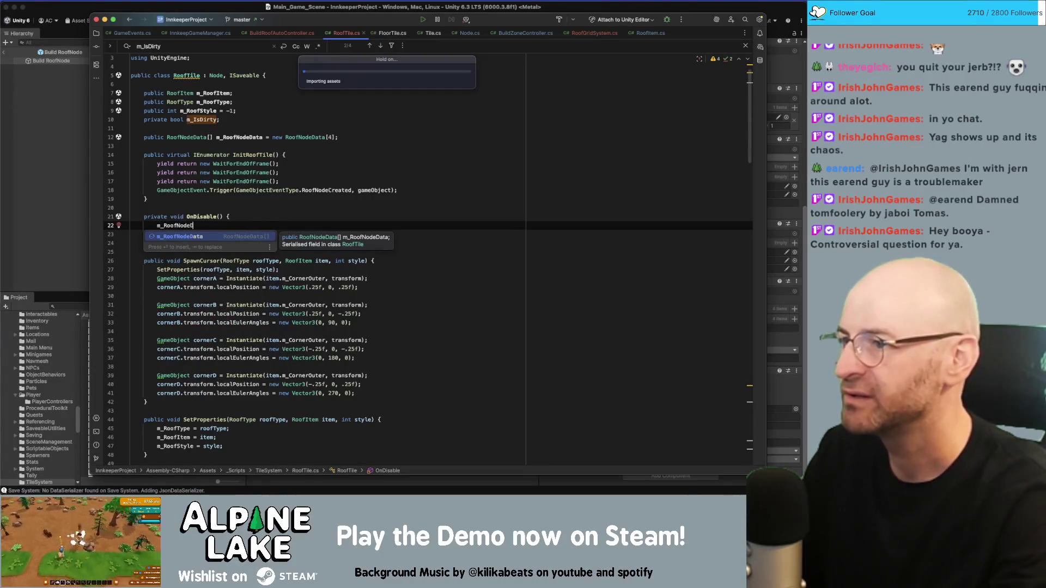
pyautogui.write('ata')
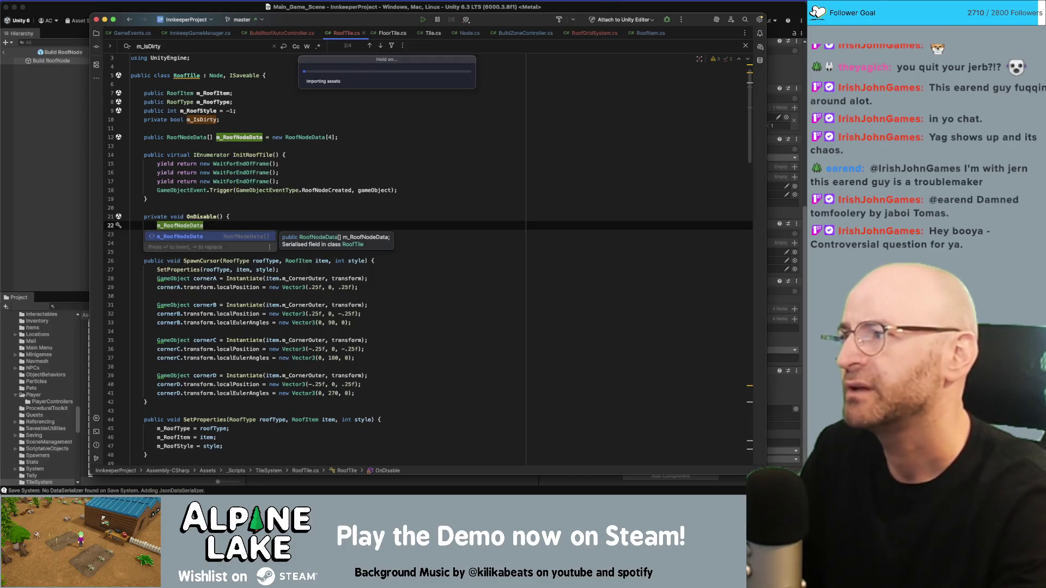
pyautogui.write('.m_Visual')
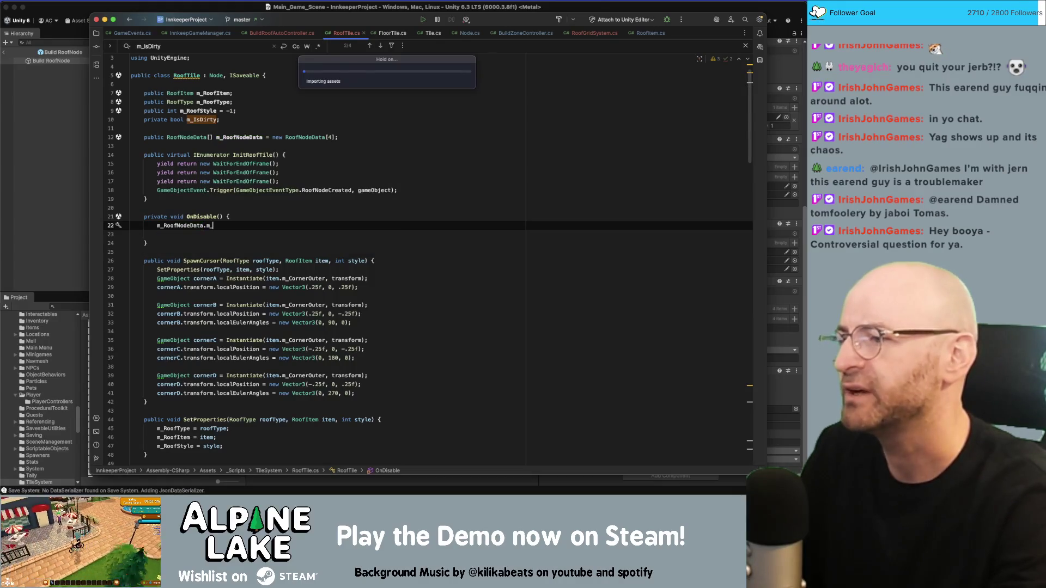
pyautogui.press('BackSpace')
pyautogui.press('BackSpace')
pyautogui.press('BackSpace')
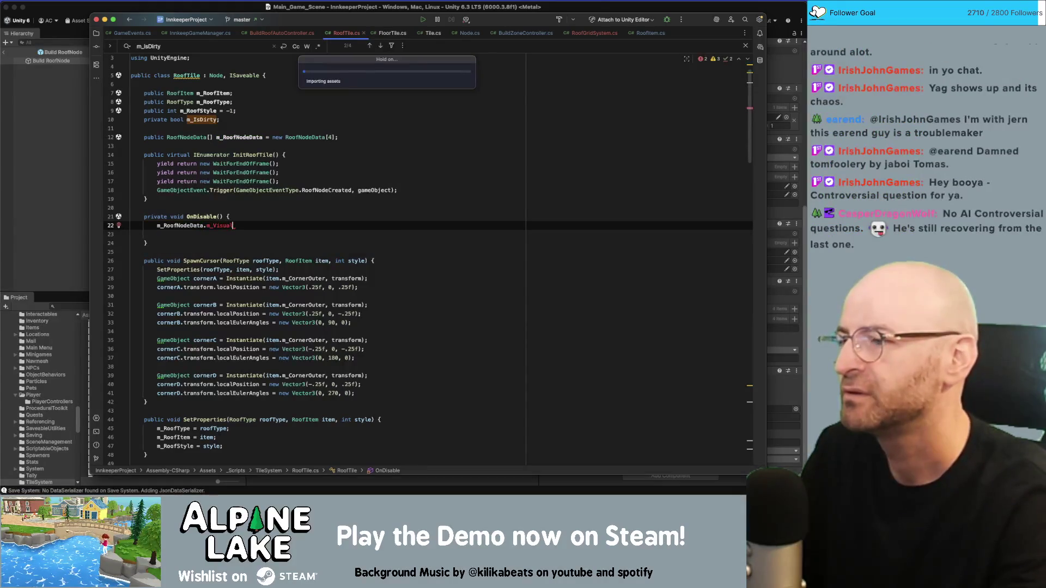
pyautogui.press('Home')
pyautogui.write('foreach(')
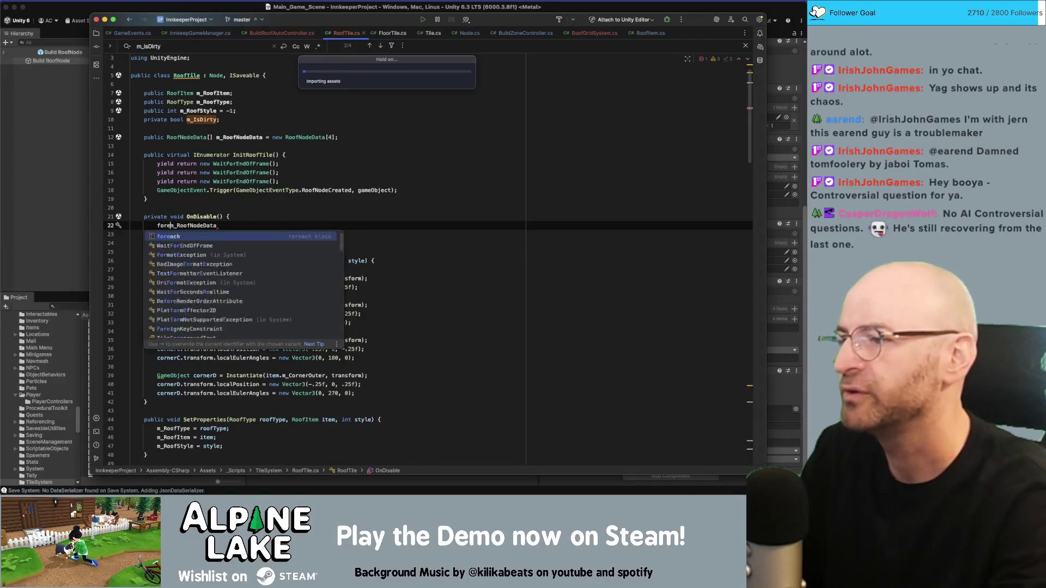
pyautogui.press('End')
pyautogui.press('BackSpace')
pyautogui.press('BackSpace')
pyautogui.press('BackSpace')
pyautogui.write('RoofNodeData data in m_Roofnode')
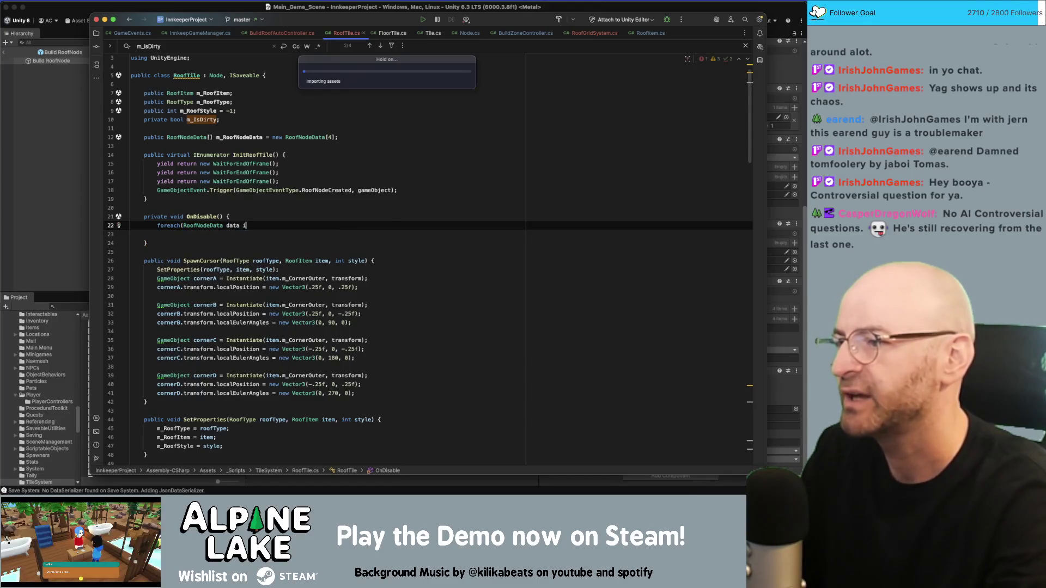
pyautogui.press('Return')
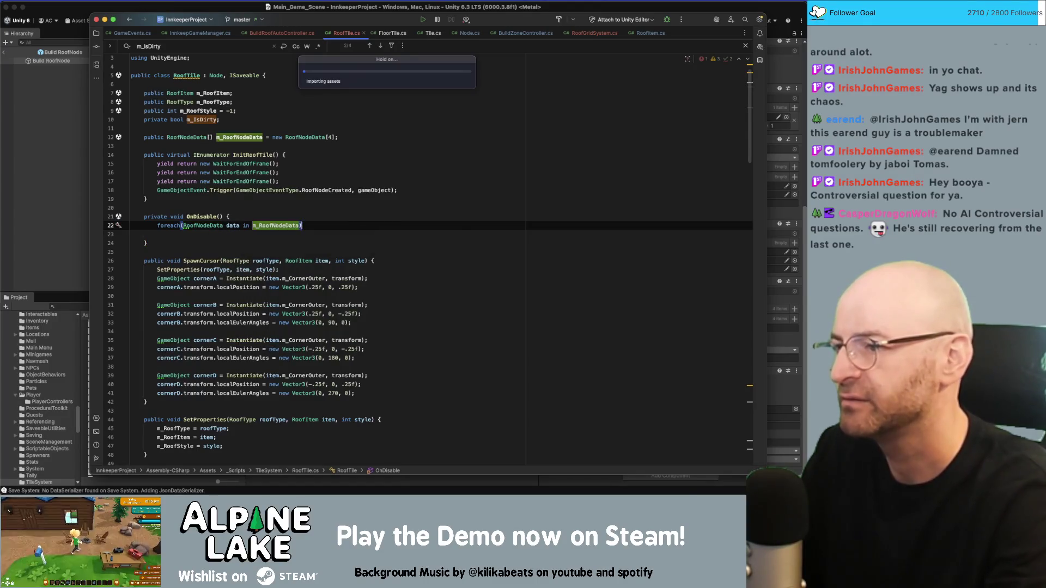
pyautogui.write(') {')
pyautogui.press('Return')
# Step: Make the loop body call data.m_Visuals.SetActive(false)
pyautogui.write('data.')
pyautogui.write('vis')
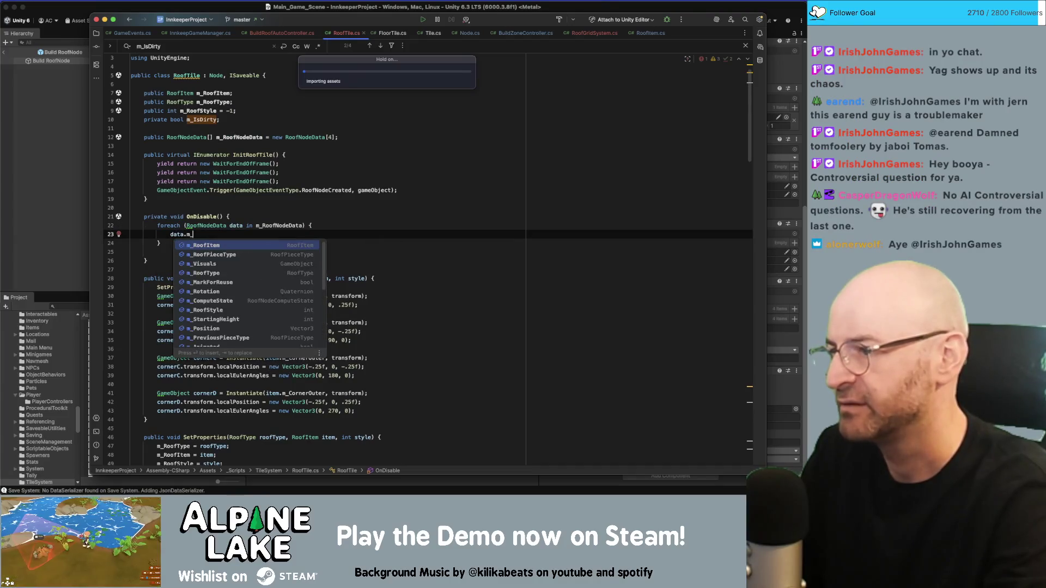
pyautogui.press('Return')
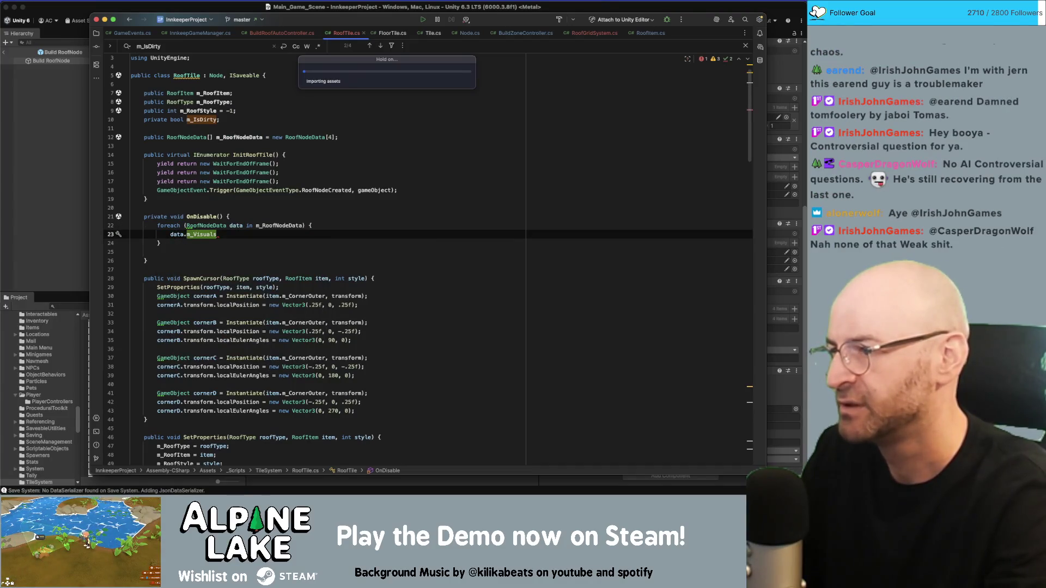
pyautogui.write('.setac')
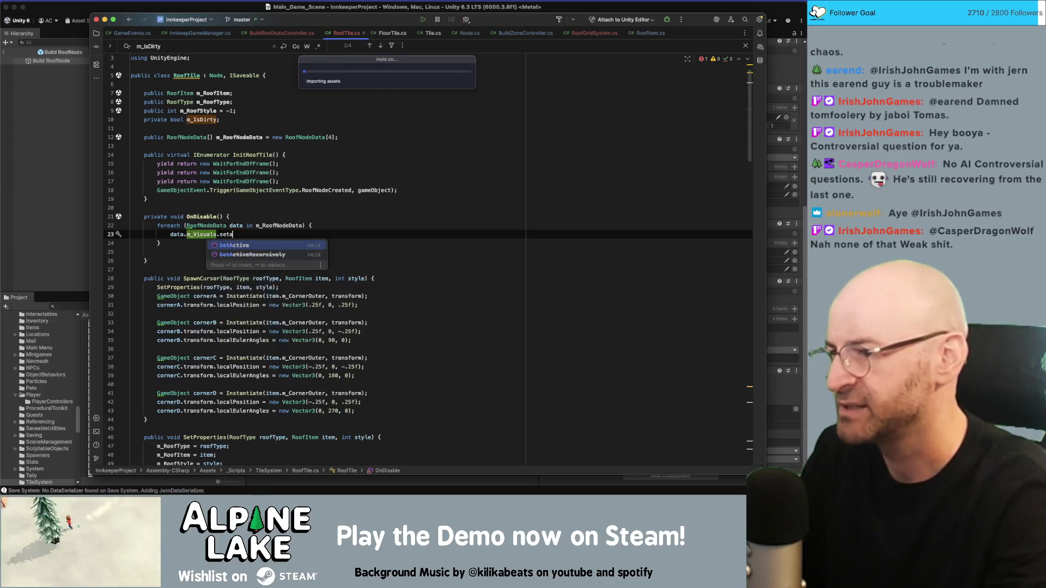
pyautogui.press('Return')
pyautogui.write('false);')
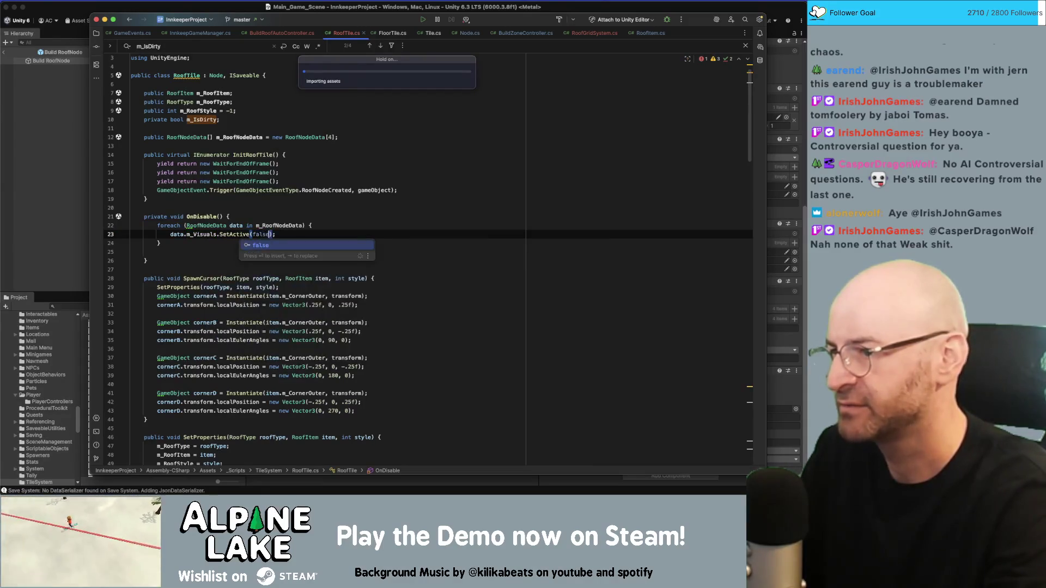
pyautogui.press('End')
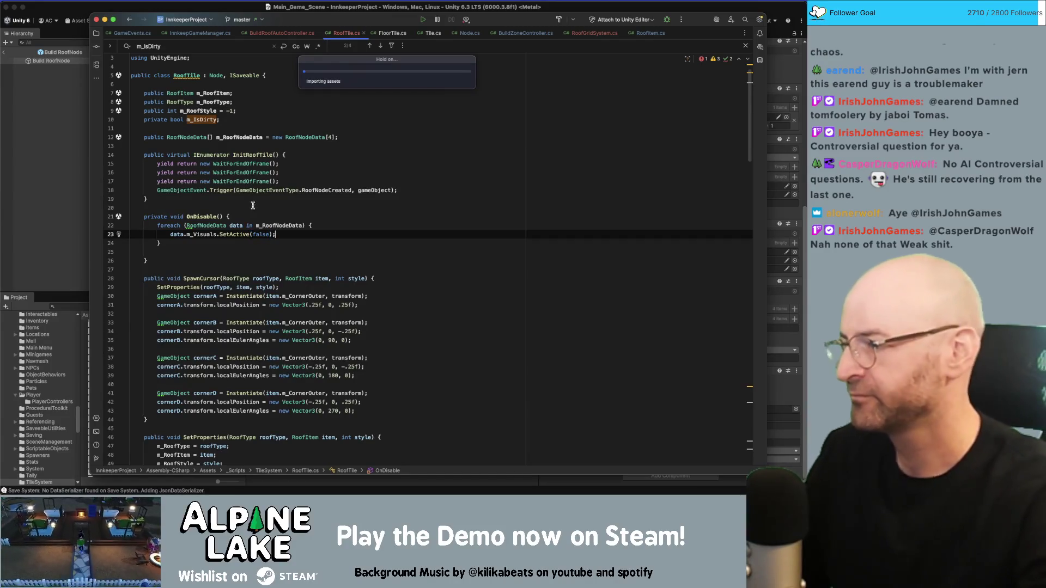
# Step: Delete the blank line after the loop's closing brace
pyautogui.click(264, 201)
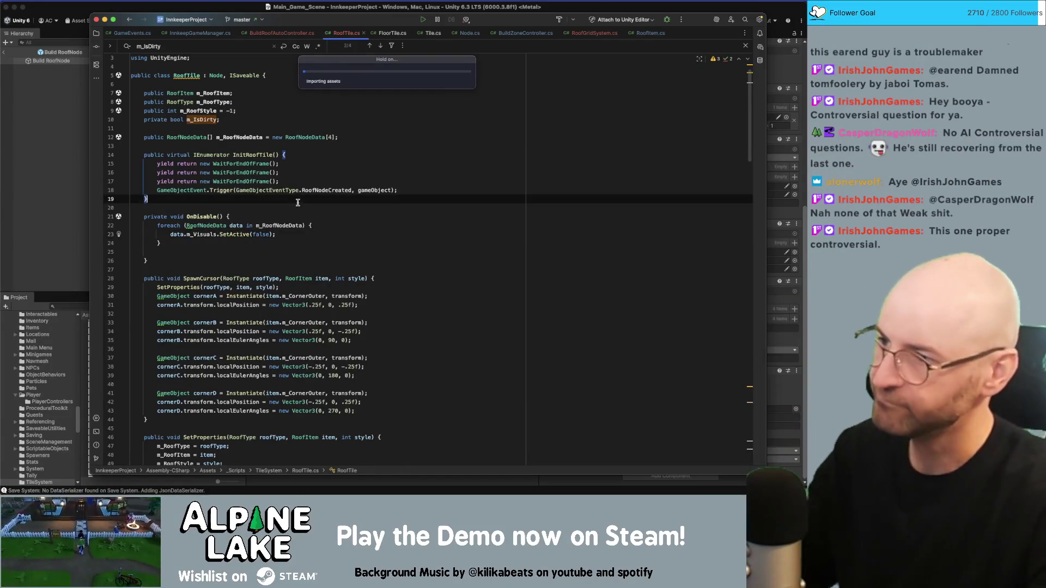
pyautogui.press('Down')
pyautogui.press('Down')
pyautogui.press('Down')
pyautogui.press('BackSpace')
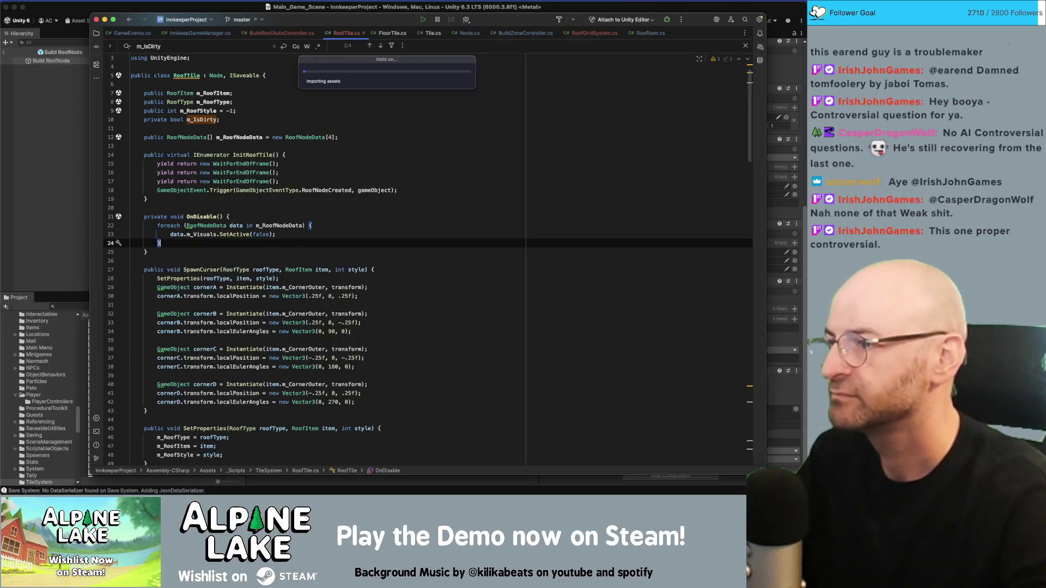
pyautogui.click(204, 218)
pyautogui.click(250, 209)
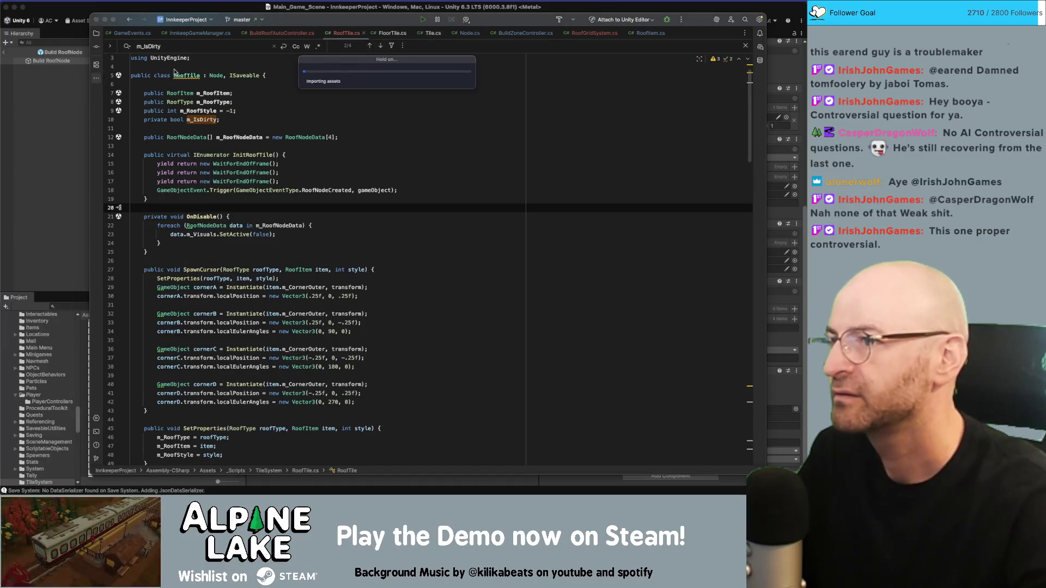
# Step: Shift Rider aside to check Unity's status, then restore it and raise the slot0.gamesave window
pyautogui.moveTo(313, 20)
pyautogui.mouseDown()
pyautogui.moveTo(427, 94)
pyautogui.moveTo(304, 50)
pyautogui.mouseUp()
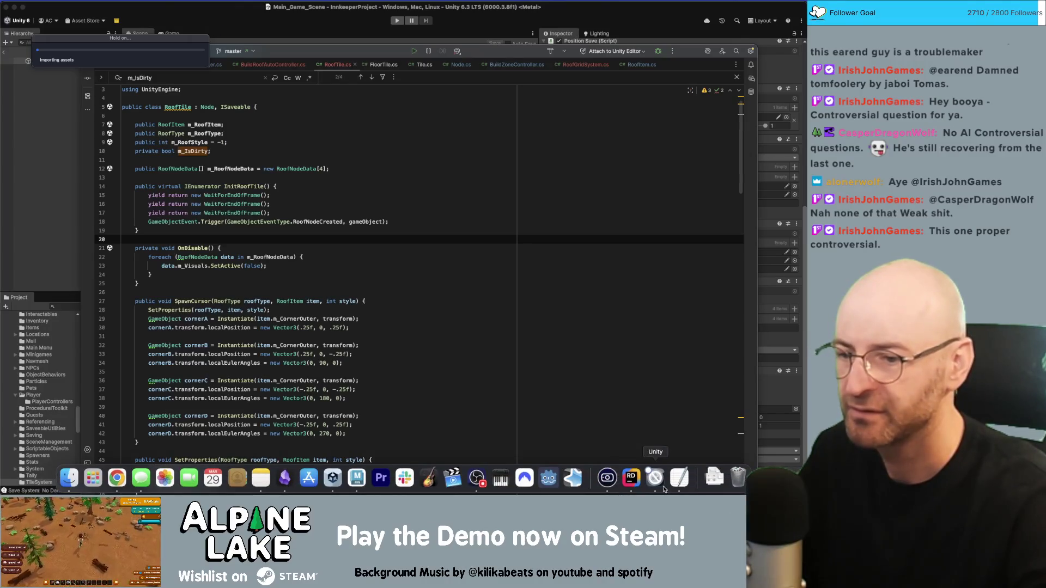
pyautogui.rightClick(656, 478)
pyautogui.click(662, 448)
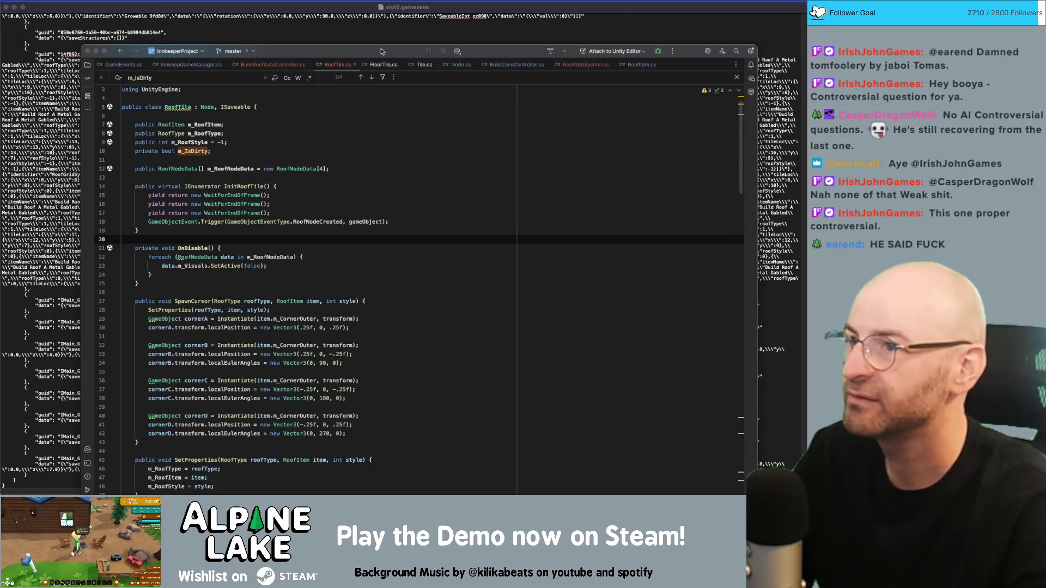
pyautogui.moveTo(381, 52); pyautogui.dragTo(370, 22)
pyautogui.click(12, 9)
# Step: Minimize slot0.gamesave, resize Rider's window, and place the caret on line 26 of RoofTile.cs
pyautogui.click(13, 7)
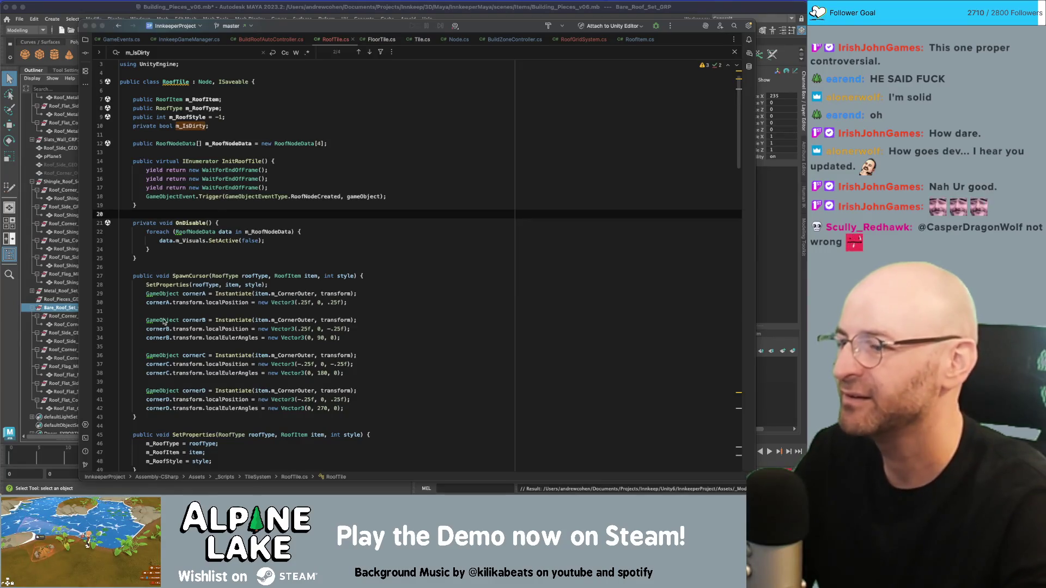
pyautogui.doubleClick(322, 25)
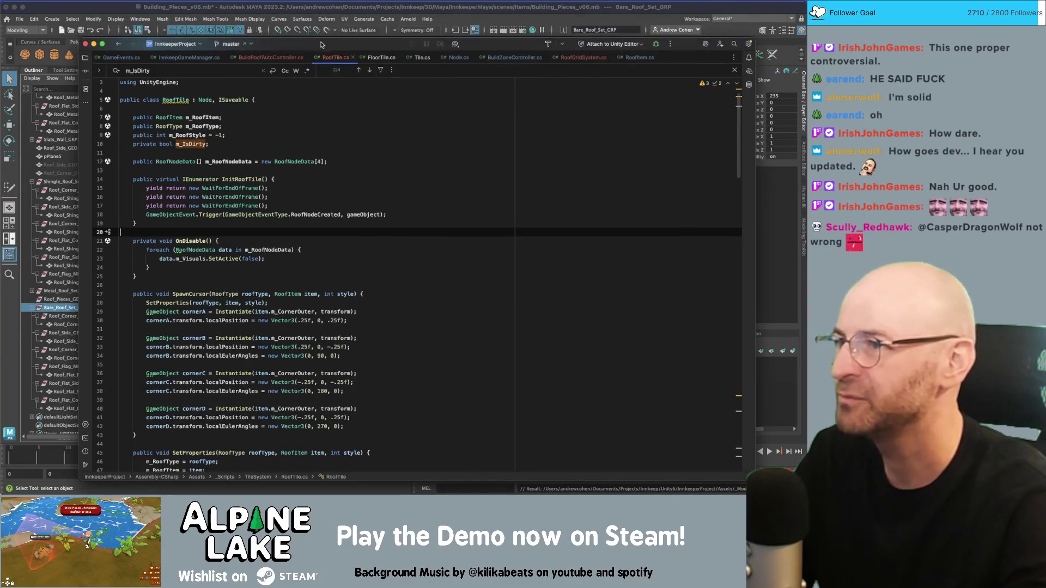
pyautogui.moveTo(414, 490)
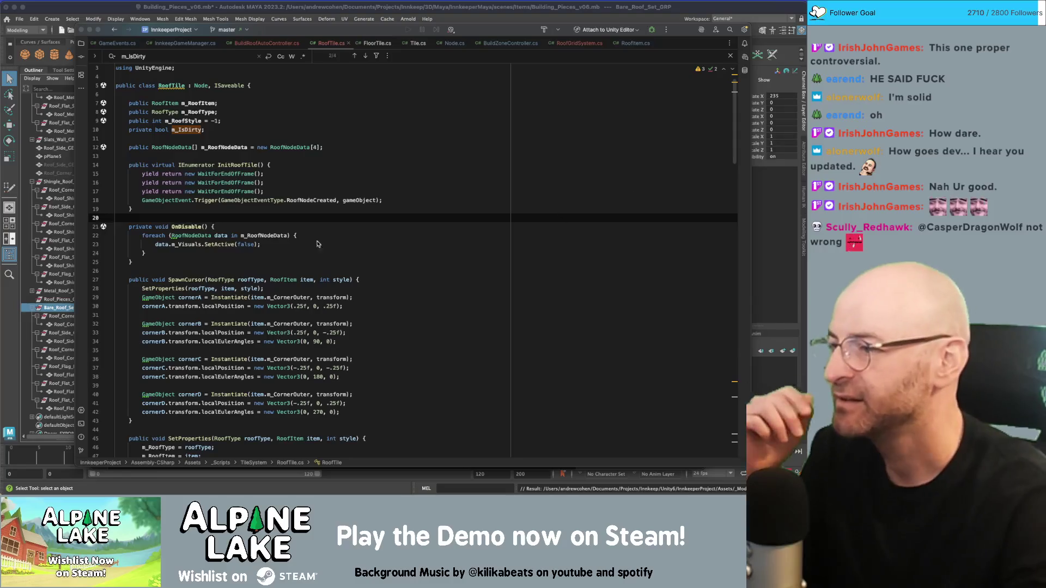
pyautogui.click(305, 298)
pyautogui.click(297, 271)
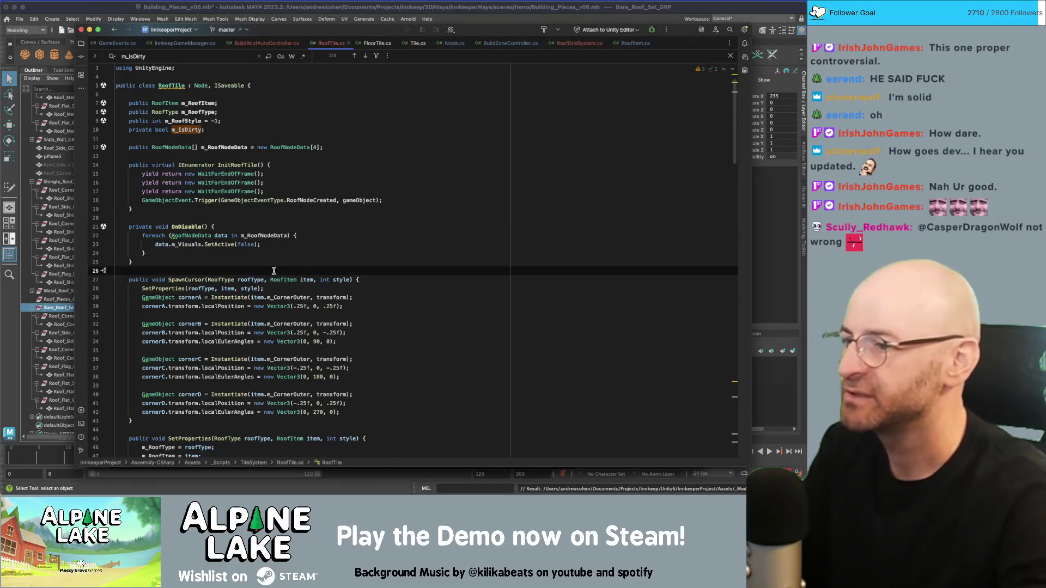
# Step: Add an if (roofType == RoofType.Hipped) { condition below the SetProperties line
pyautogui.click(262, 289)
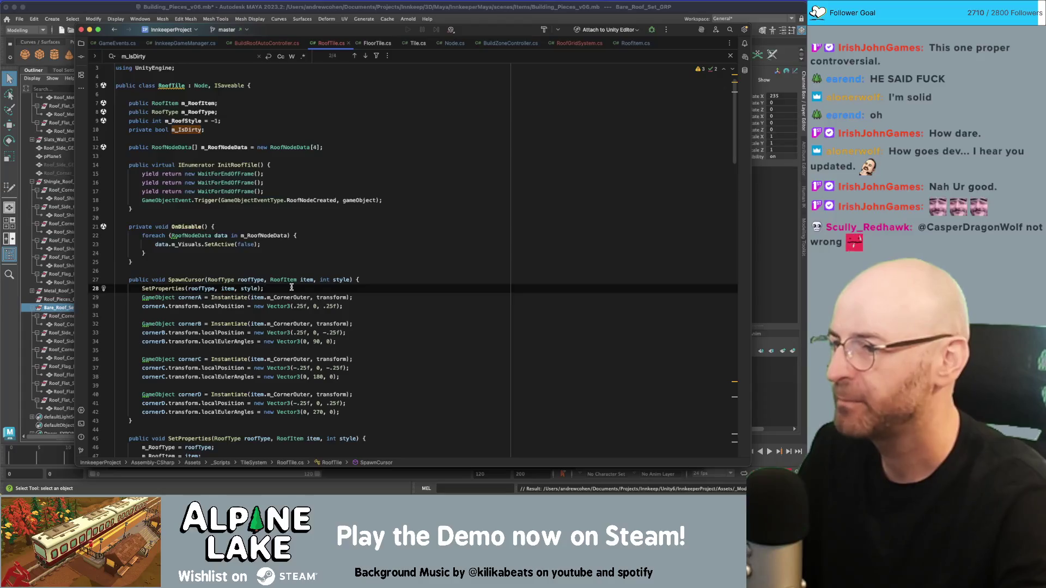
pyautogui.doubleClick(261, 280)
pyautogui.click(268, 288)
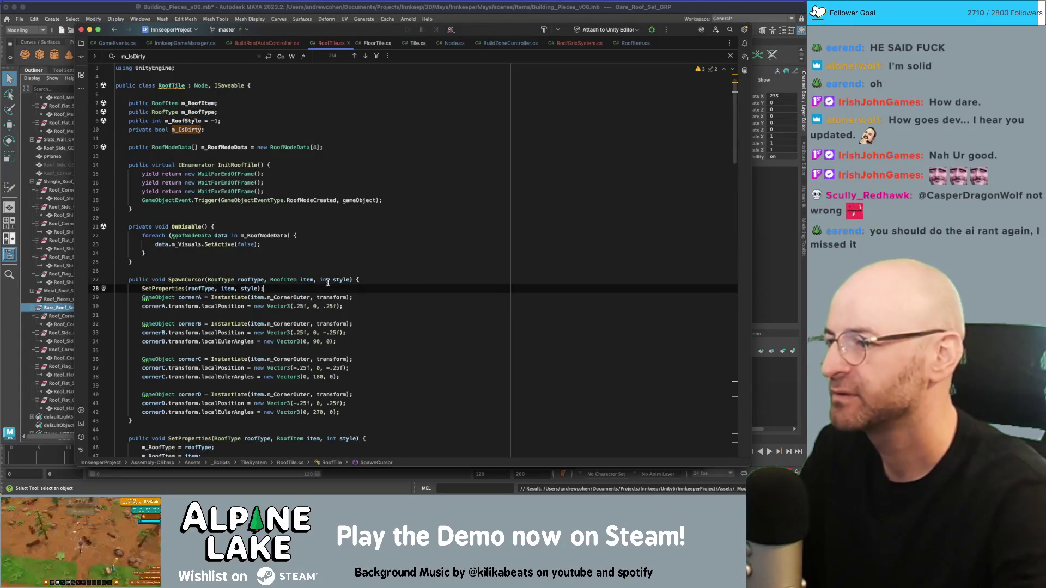
pyautogui.press('Return')
pyautogui.write('if(m')
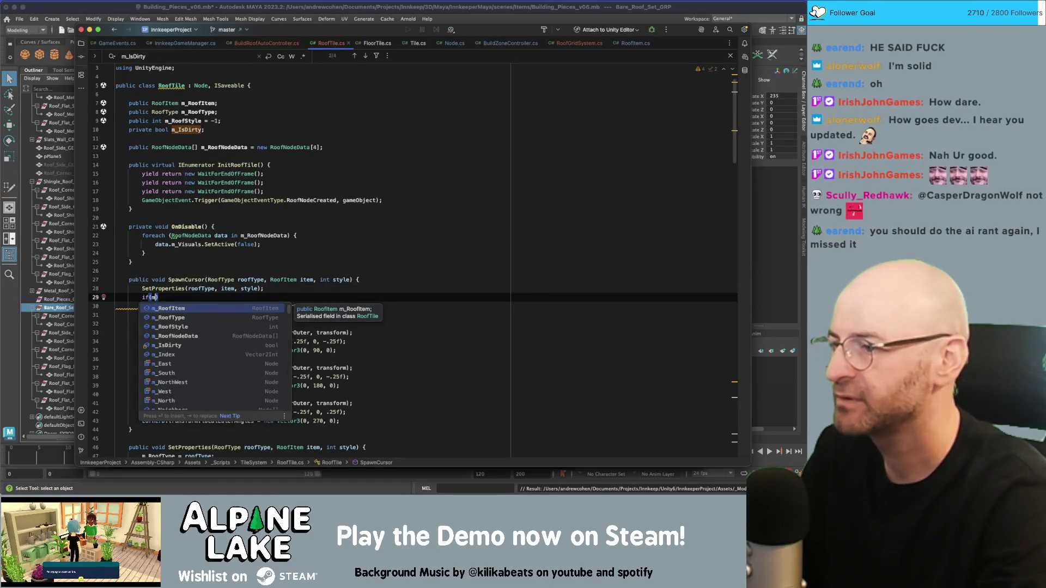
pyautogui.write('rooftype')
pyautogui.press('BackSpace')
pyautogui.press('BackSpace')
pyautogui.press('BackSpace')
pyautogui.write('roft')
pyautogui.press('Return')
pyautogui.write('== hipp')
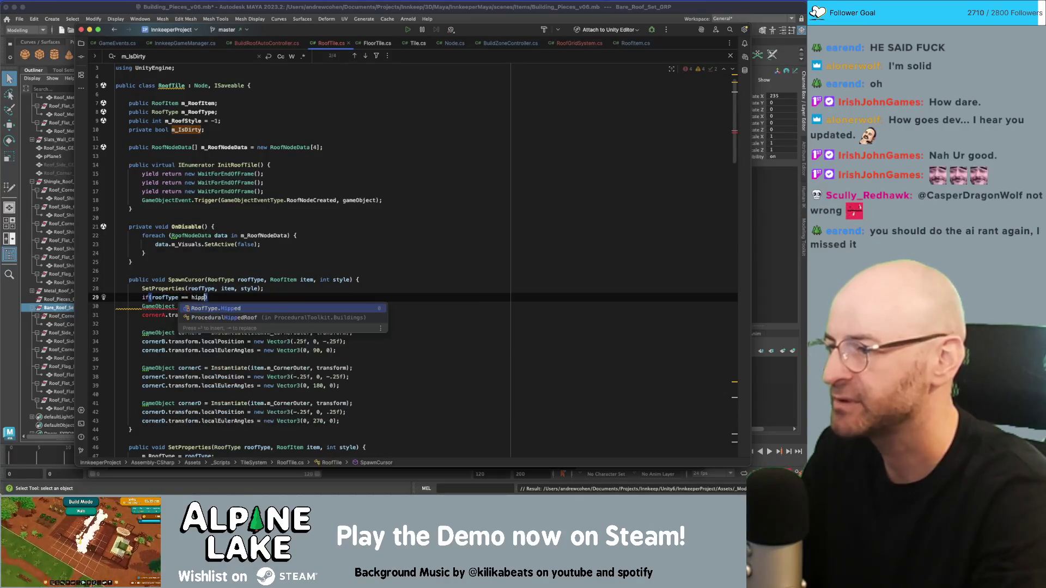
pyautogui.press('Return')
pyautogui.write(') {')
pyautogui.press('Return')
# Step: Enclose the four corner blocks in the Hipped if block, reformat, and remove the stray blank line
pyautogui.press('Up')
pyautogui.hotkey('alt', 'shift', 'Down')
pyautogui.hotkey('alt', 'shift', 'Down')
pyautogui.hotkey('alt', 'shift', 'Down')
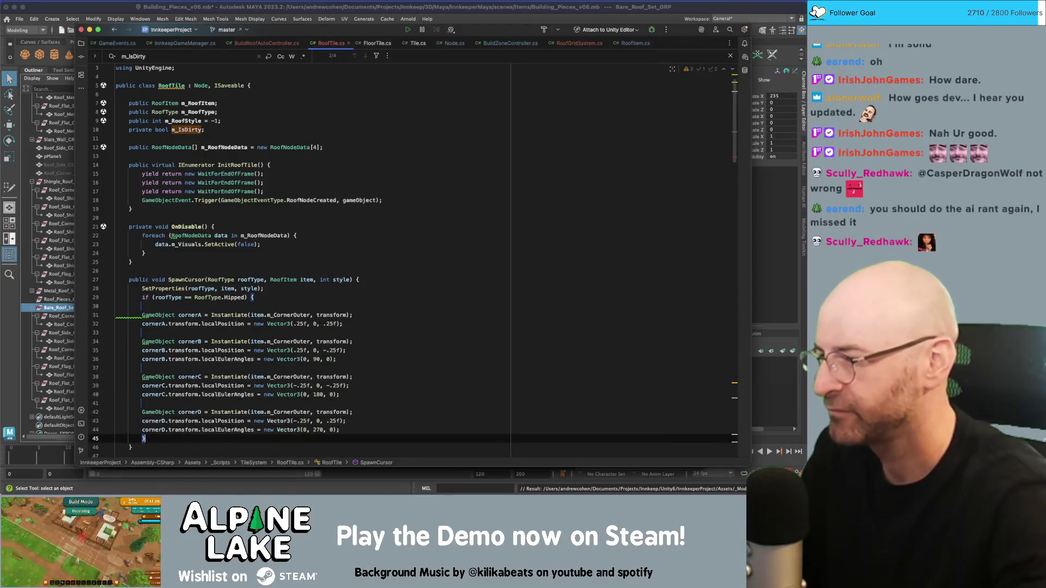
pyautogui.press('super+alt+l')
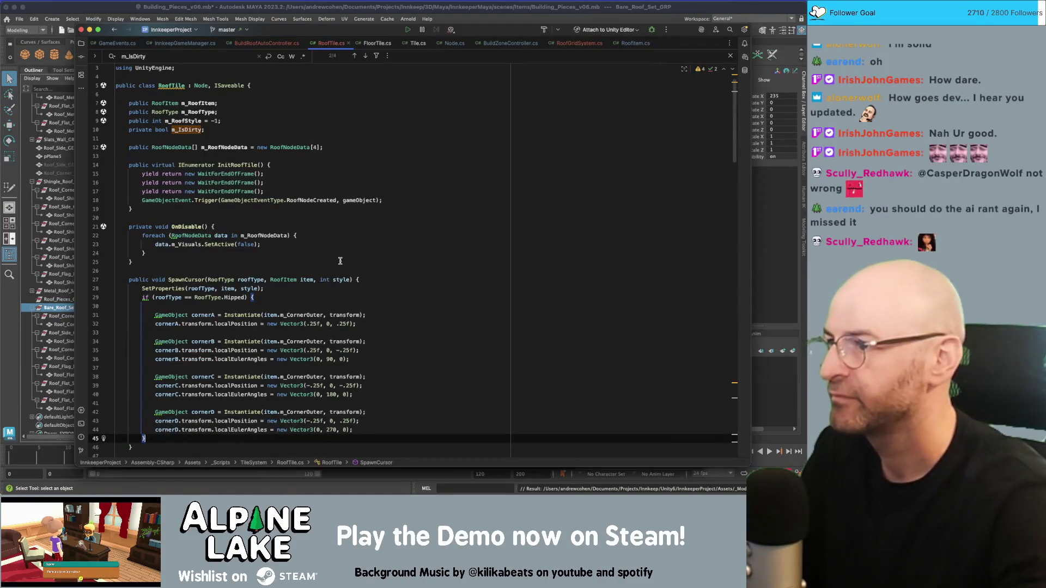
pyautogui.click(283, 306)
pyautogui.press('BackSpace')
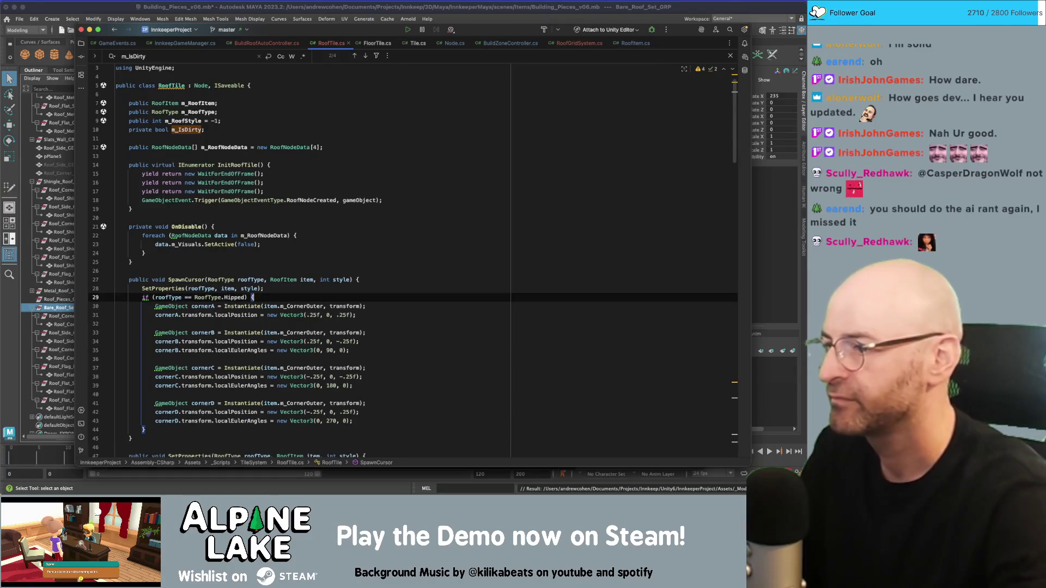
pyautogui.click(250, 306)
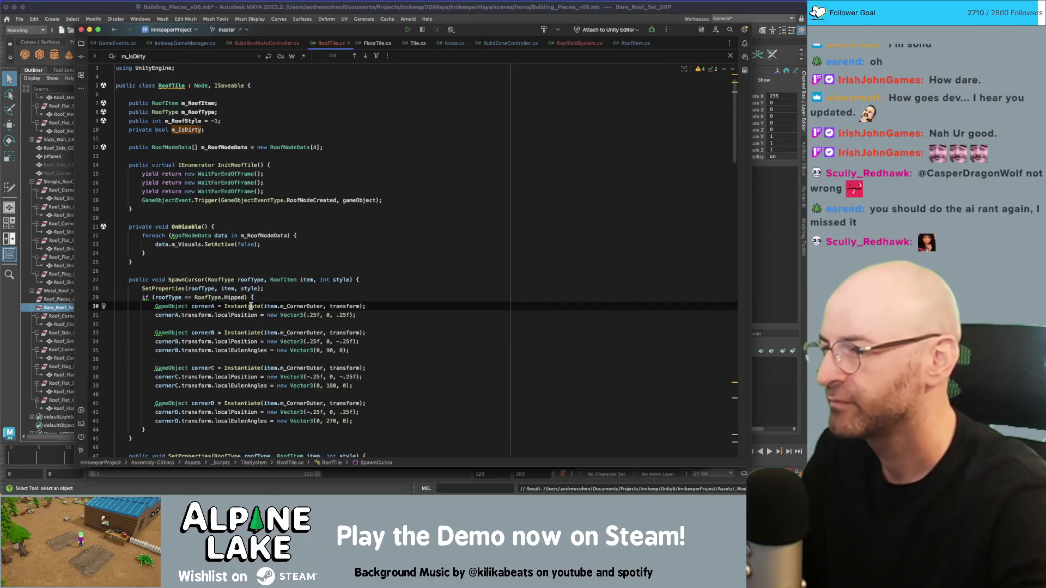
pyautogui.click(290, 286)
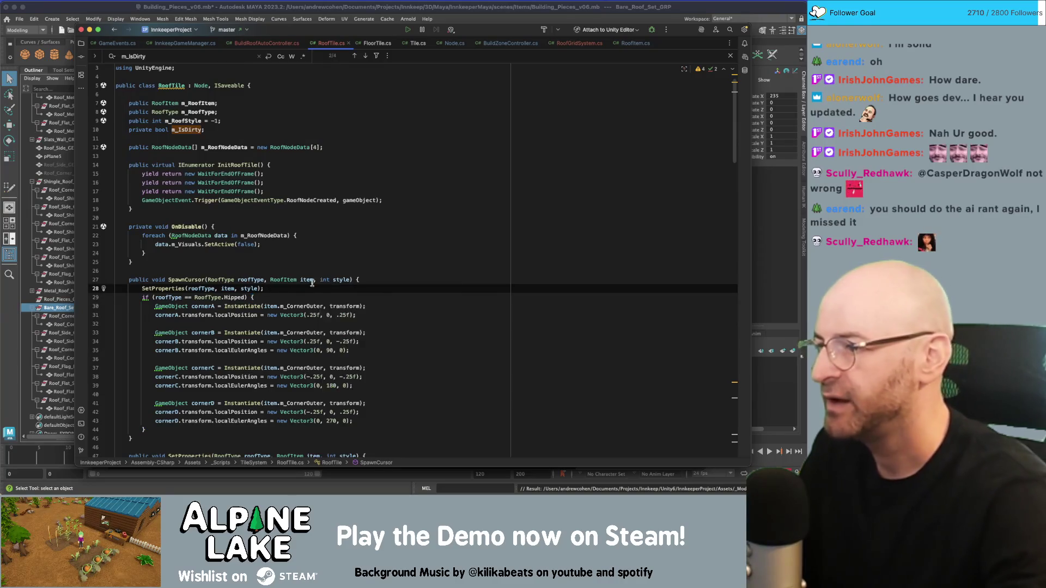
# Step: Insert a blank line after SetProperties(roofType, item, style), above the Hipped check
pyautogui.scroll(-3, 312, 283)
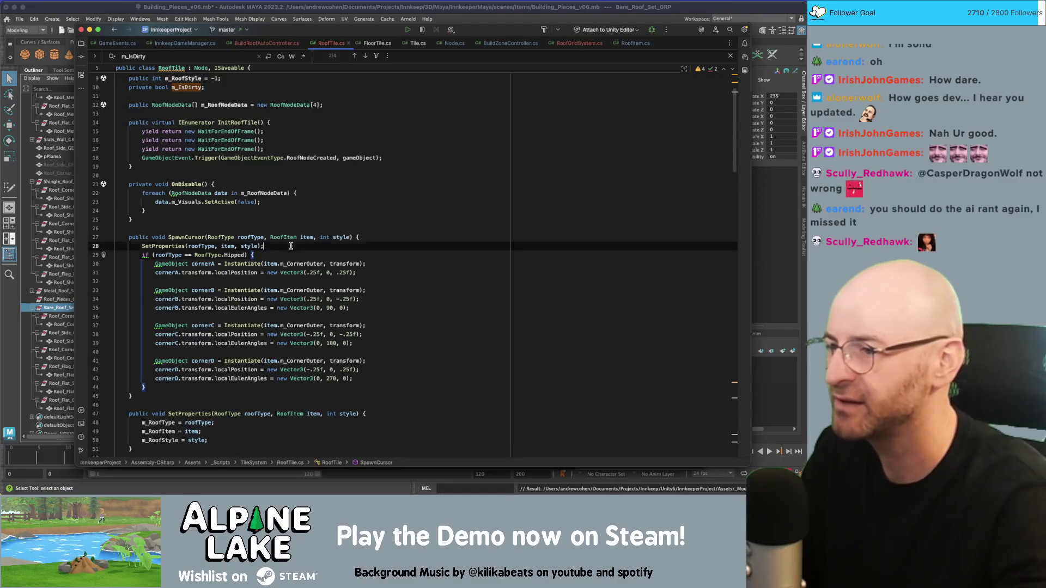
pyautogui.click(278, 262)
pyautogui.click(289, 246)
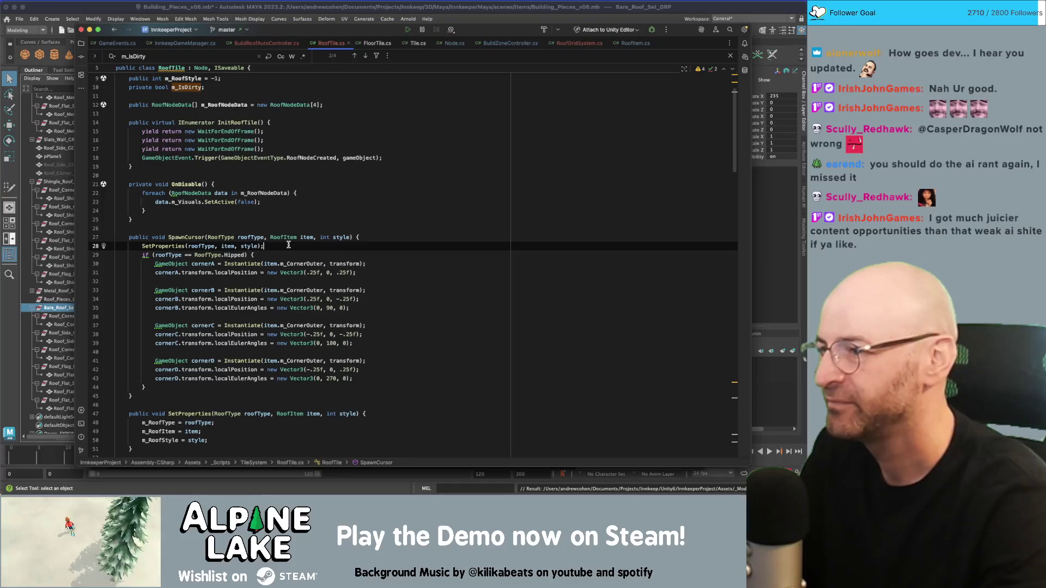
pyautogui.click(284, 255)
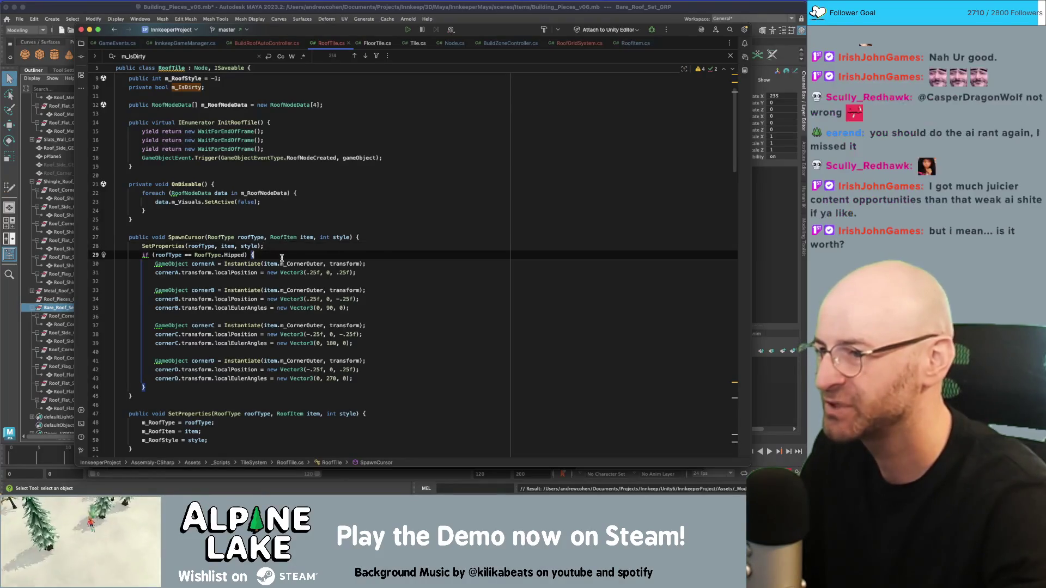
pyautogui.click(246, 255)
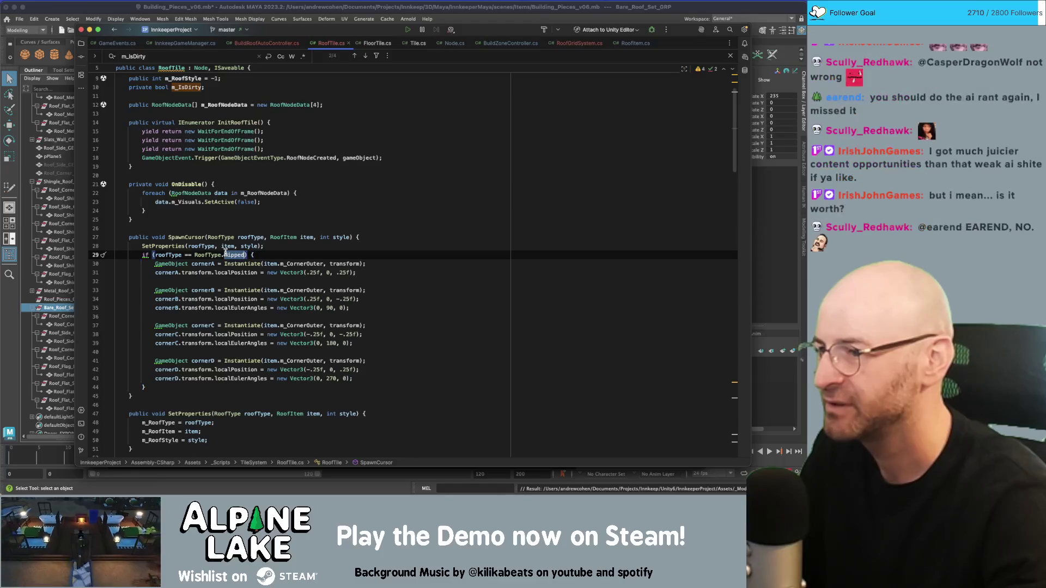
pyautogui.click(310, 246)
pyautogui.press('Return')
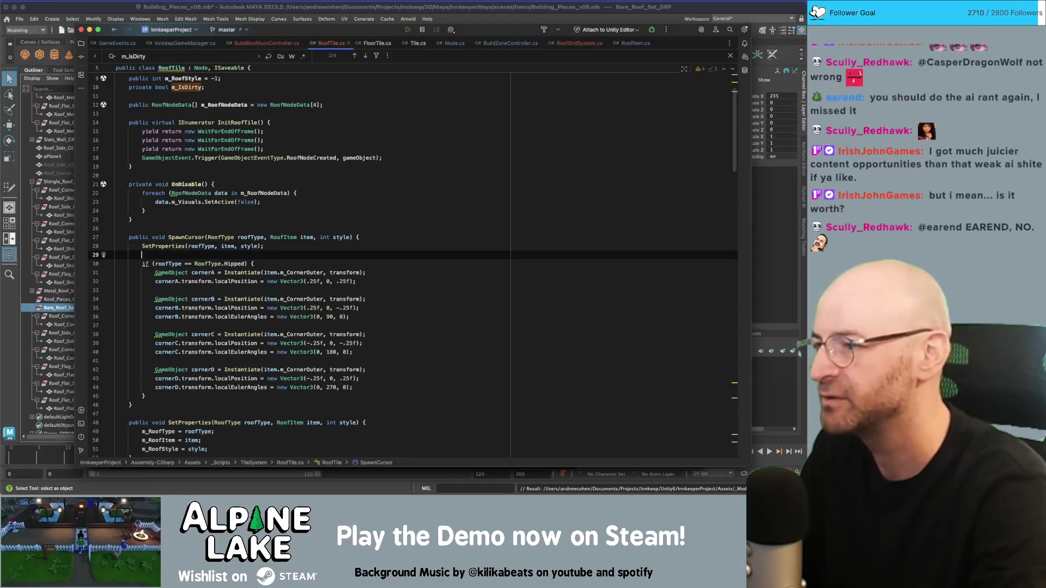
# Step: Write a loop header over transform.childCount - 1 with x >= and open its braces
pyautogui.write('foreach(')
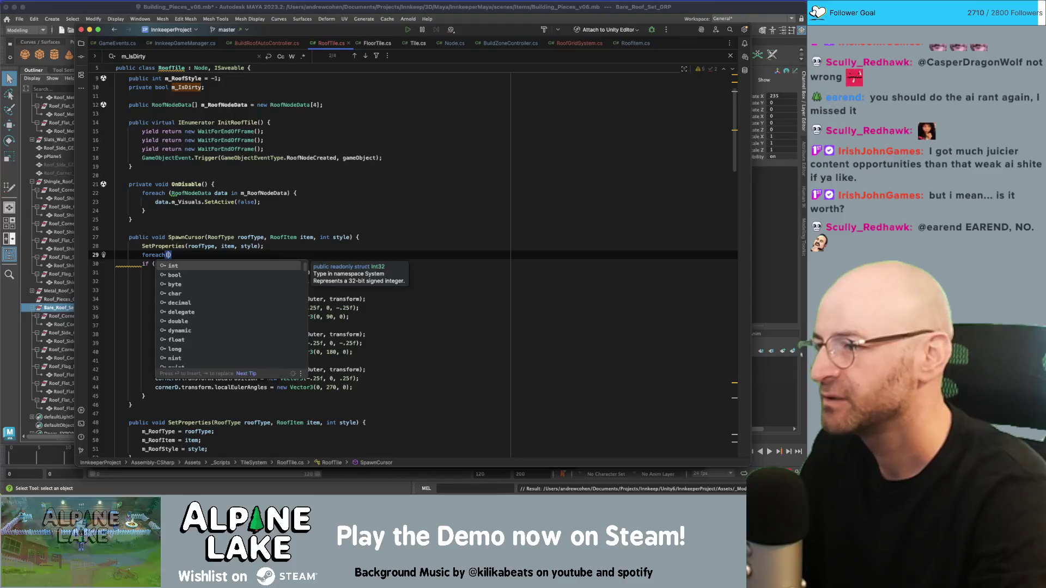
pyautogui.write('int x =')
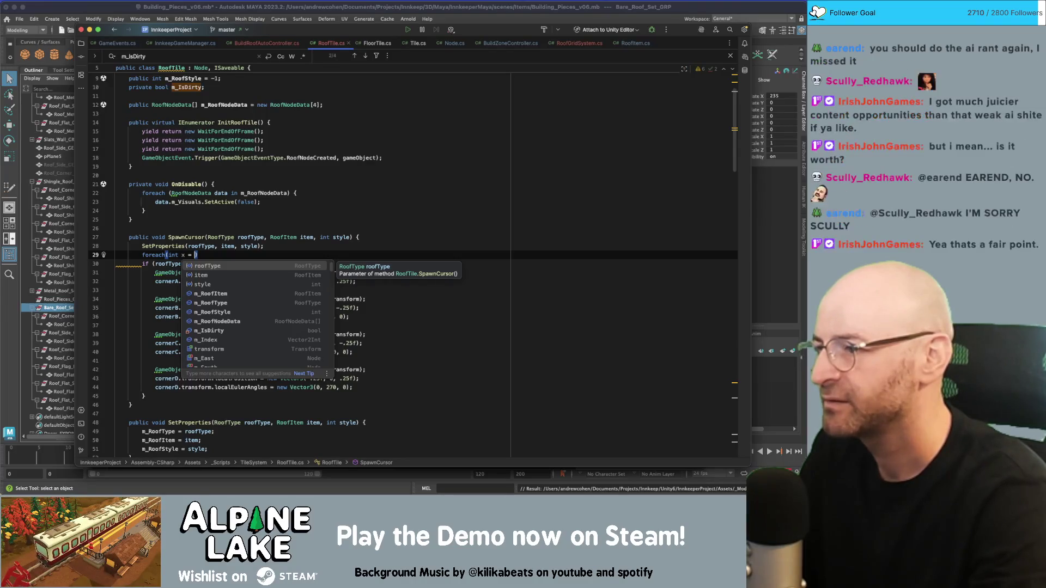
pyautogui.write('transform.getchil')
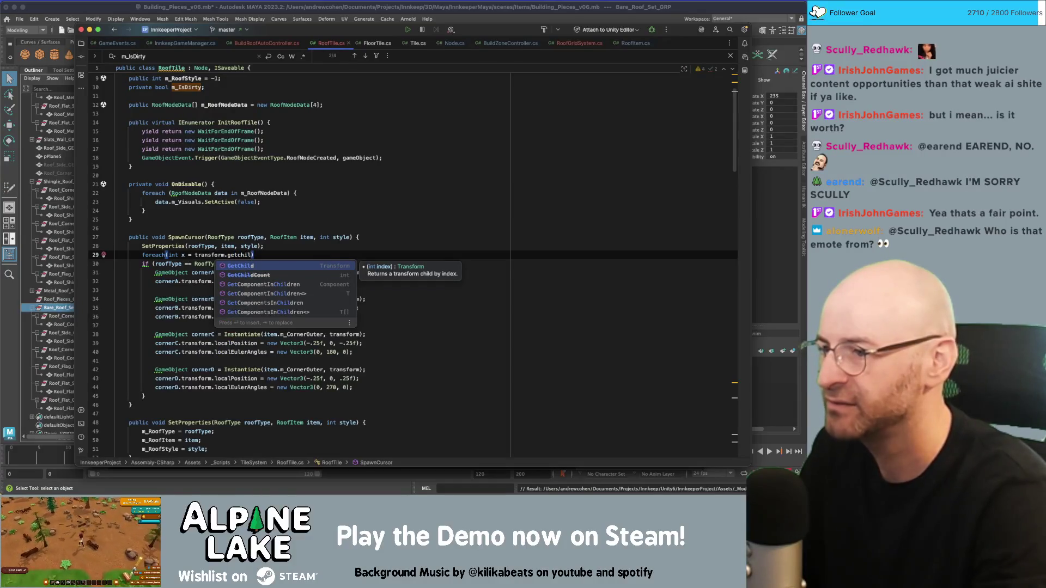
pyautogui.press('BackSpace')
pyautogui.press('BackSpace')
pyautogui.press('BackSpace')
pyautogui.write('ch')
pyautogui.press('Return')
pyautogui.write('- 1')
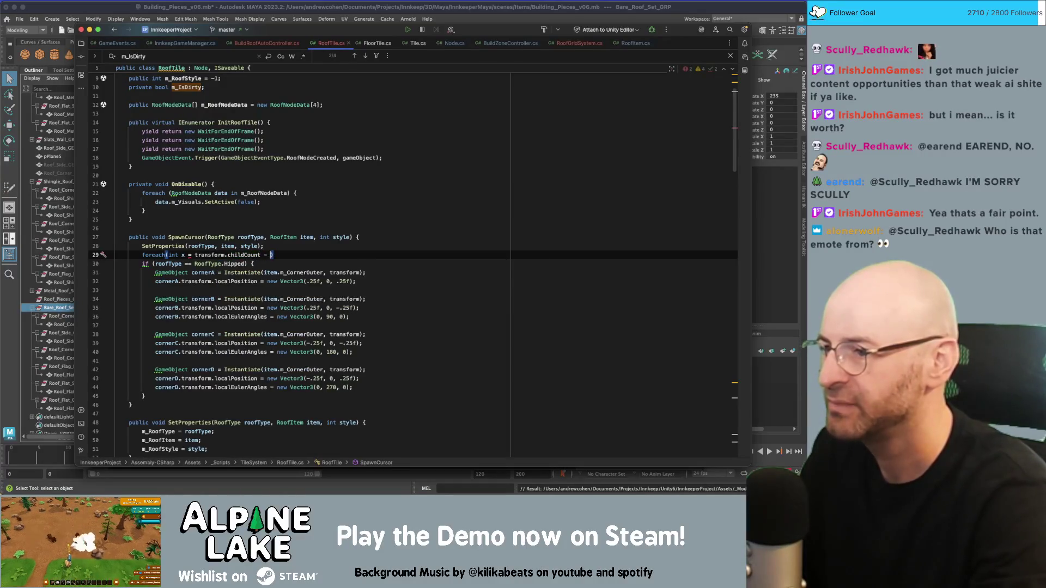
pyautogui.write('); x ')
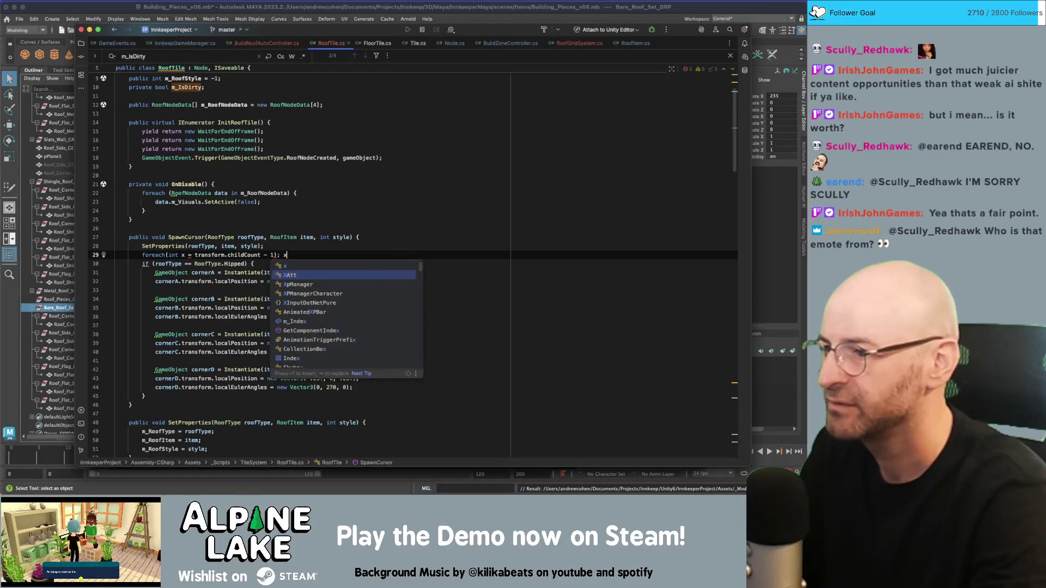
pyautogui.write('>=')
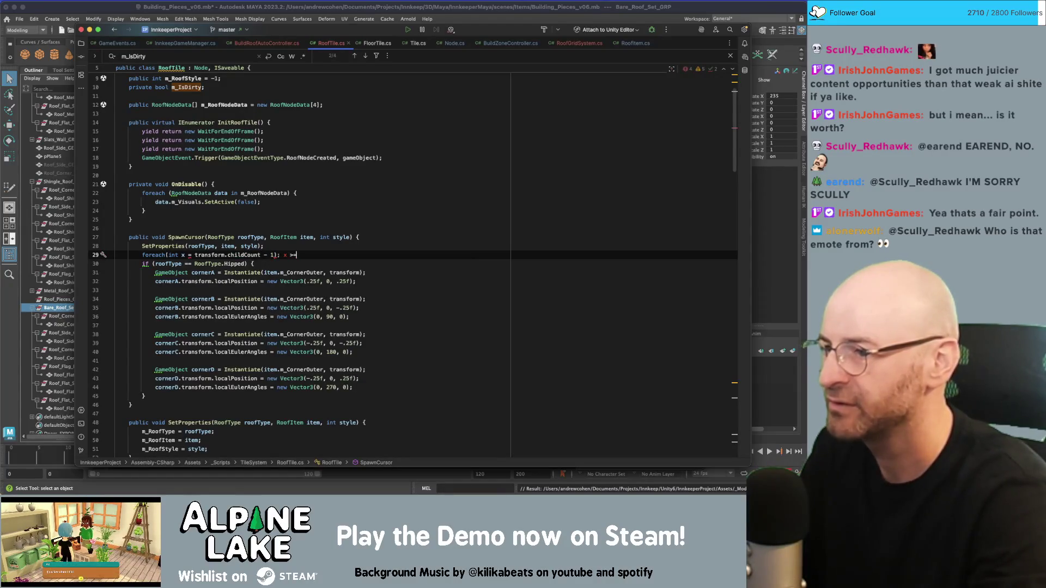
pyautogui.write('x >= 0; x++)')
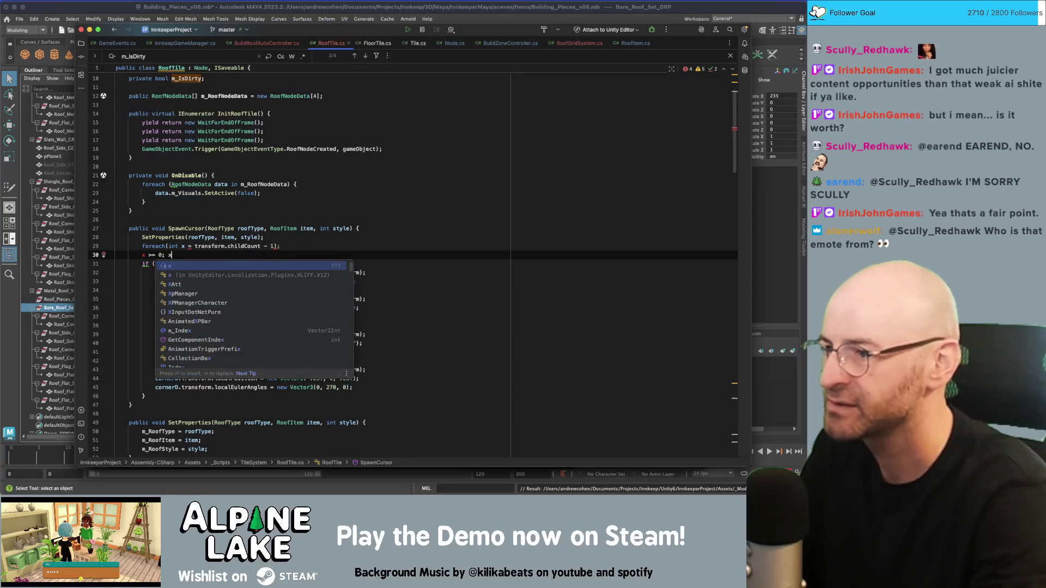
pyautogui.press('Return')
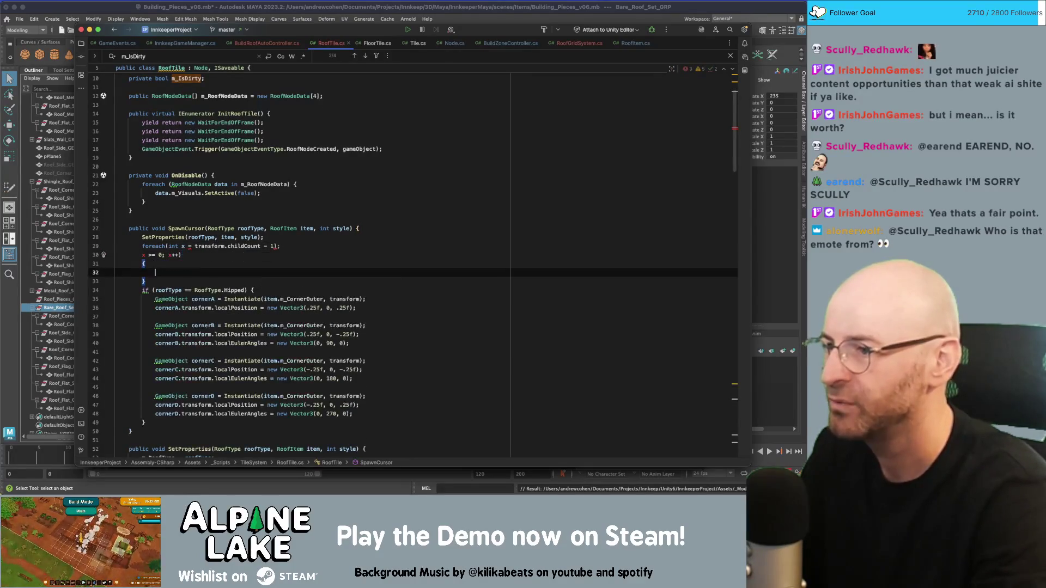
pyautogui.write('{')
pyautogui.press('Return')
# Step: Join the wrapped loop condition back onto the loop header line
pyautogui.click(168, 246)
pyautogui.click(183, 246)
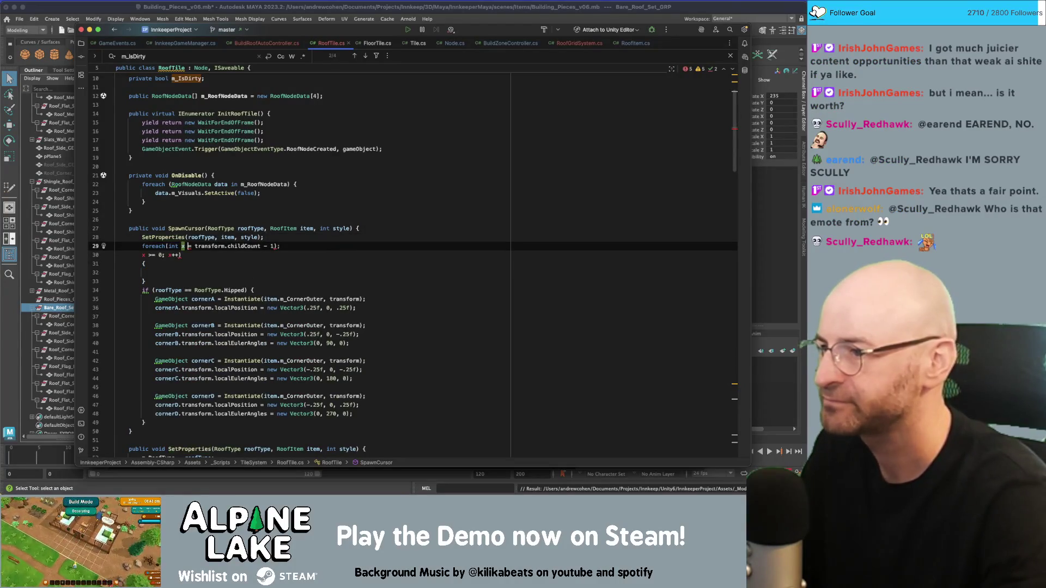
pyautogui.click(209, 246)
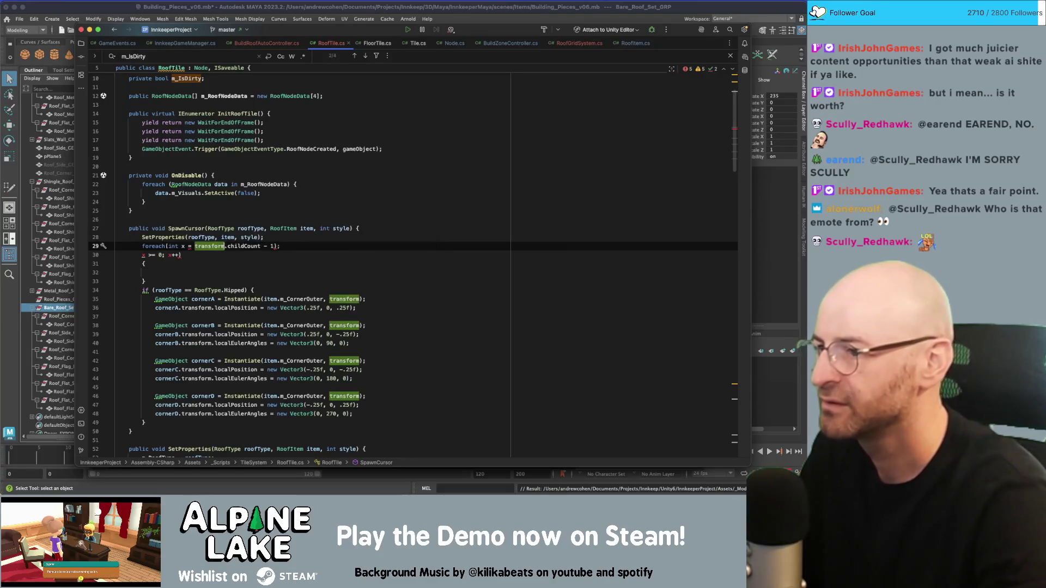
pyautogui.click(244, 246)
pyautogui.click(273, 246)
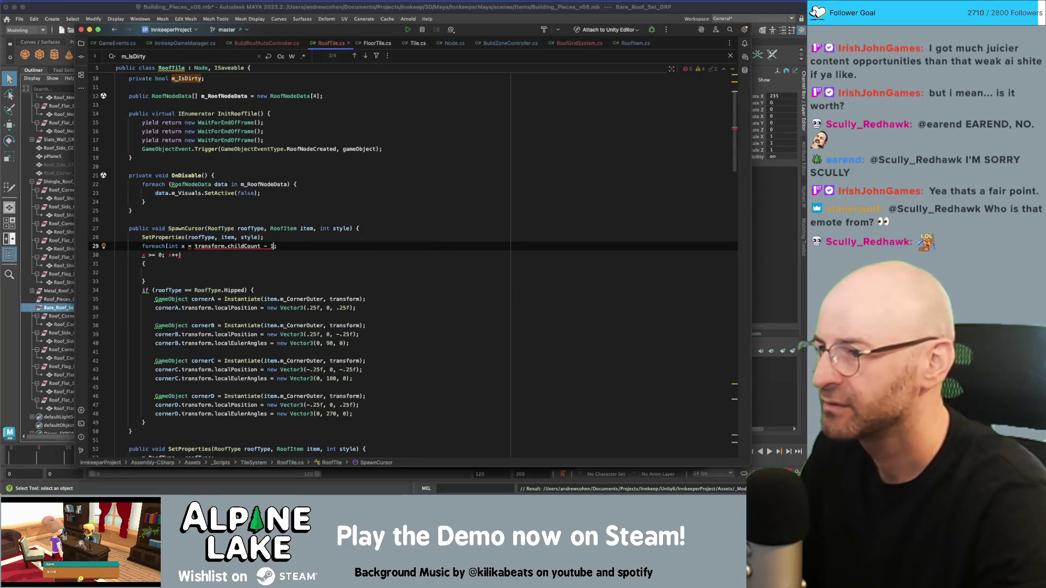
pyautogui.click(180, 255)
pyautogui.click(142, 254)
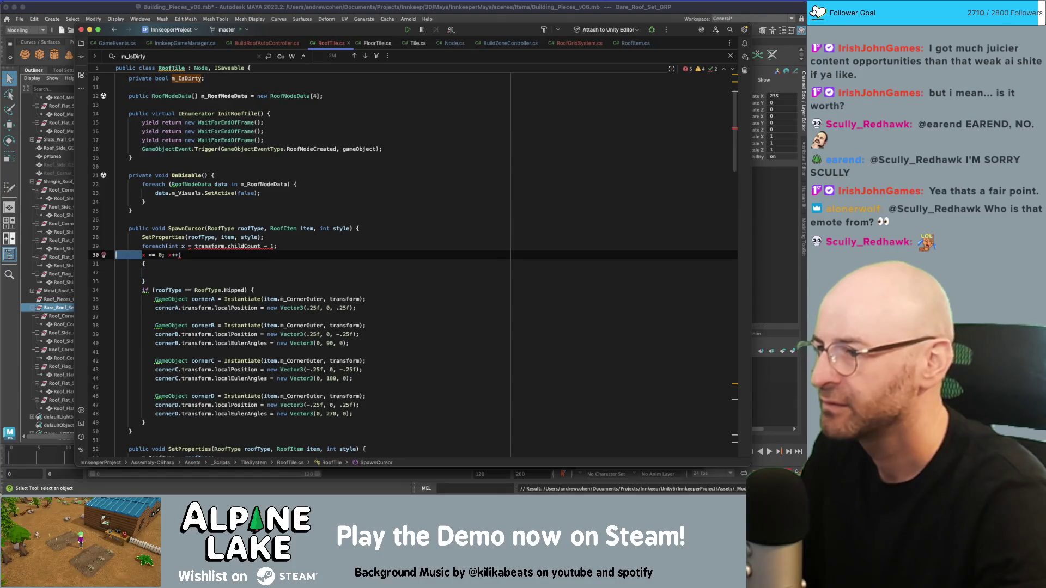
pyautogui.press('BackSpace')
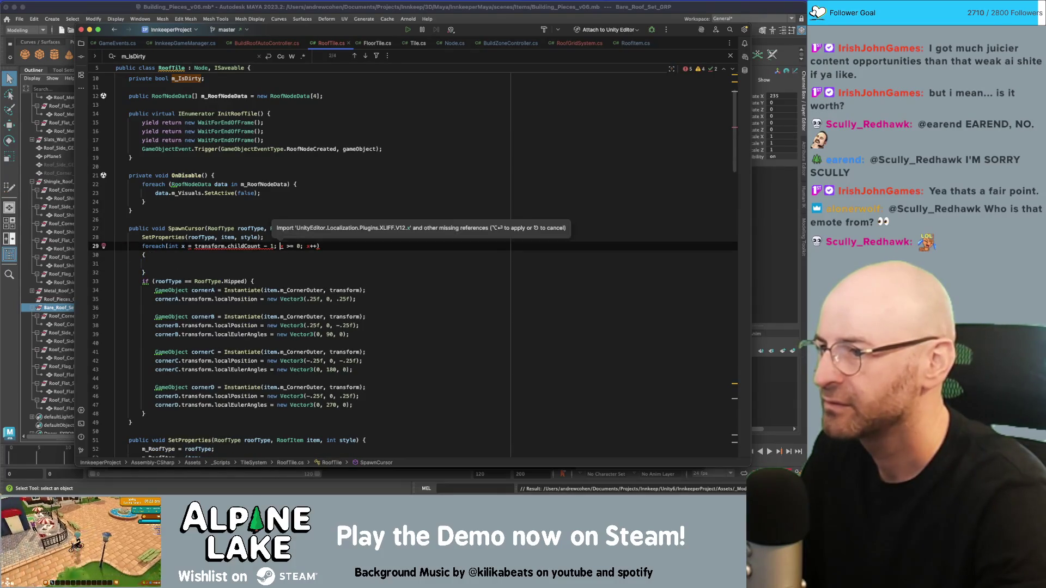
pyautogui.click(183, 247)
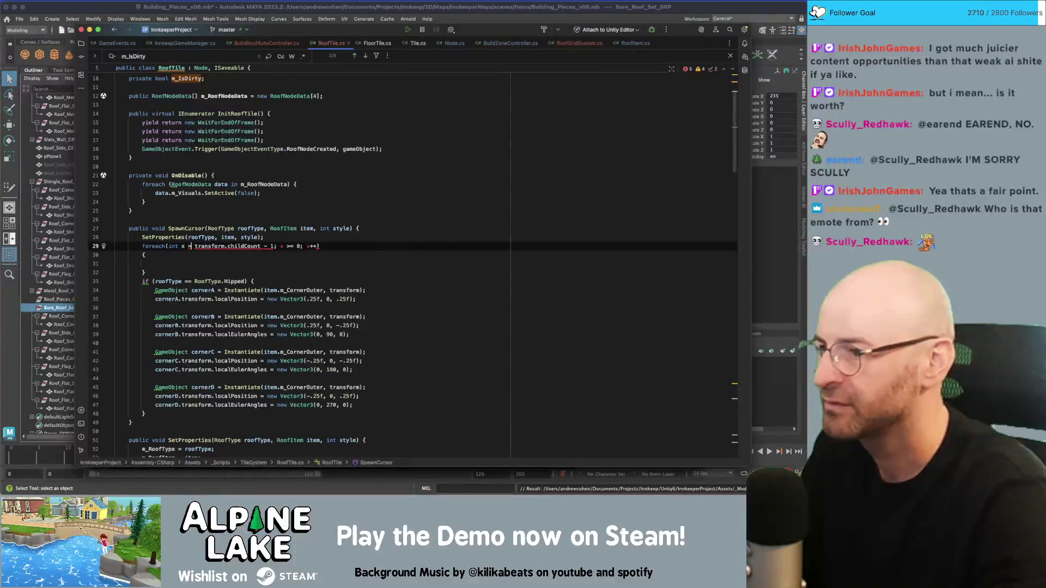
pyautogui.click(182, 246)
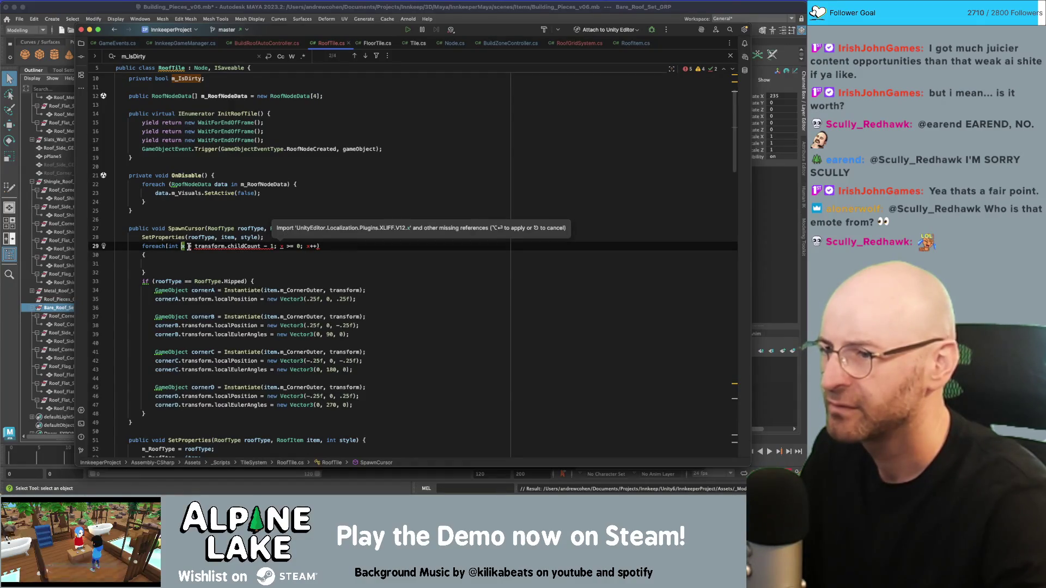
# Step: Make the loop start at int x = transform.childCount - 1
pyautogui.write('=')
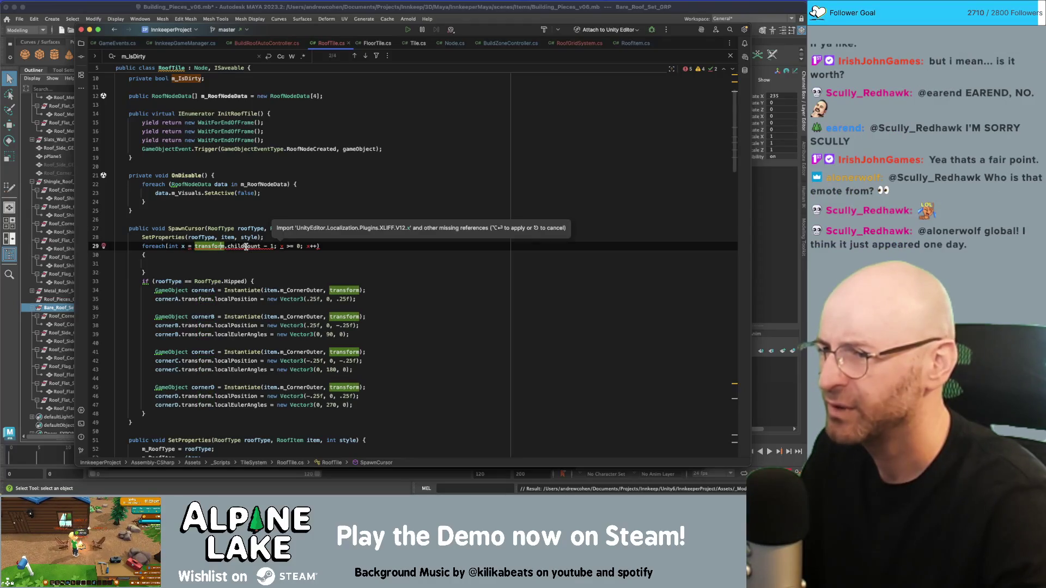
pyautogui.doubleClick(245, 247)
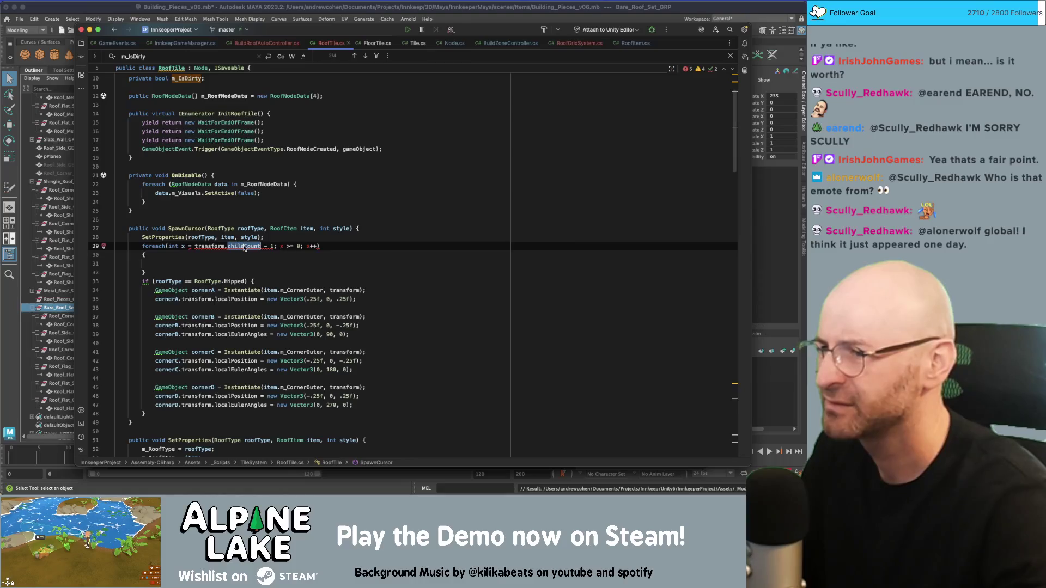
pyautogui.press('BackSpace')
pyautogui.press('BackSpace')
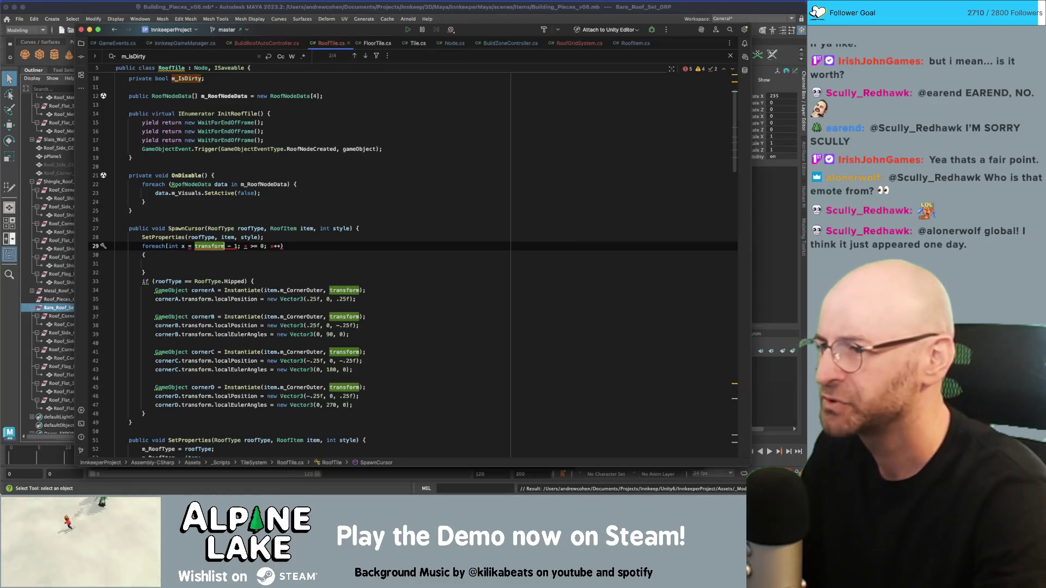
pyautogui.press('BackSpace')
pyautogui.press('BackSpace')
pyautogui.press('BackSpace')
pyautogui.write('t')
pyautogui.press('Return')
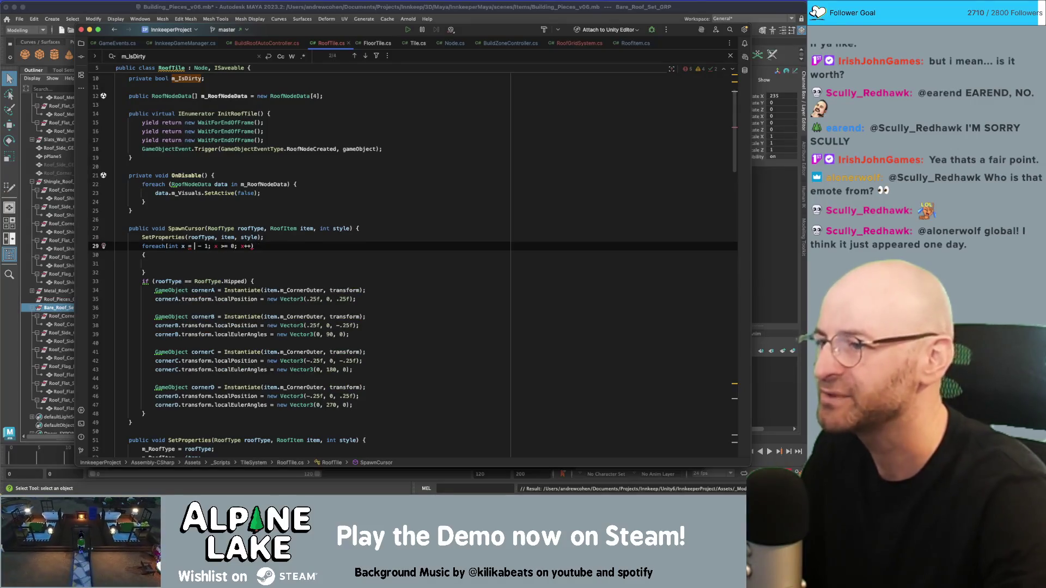
pyautogui.write('.childCount - 1; ')
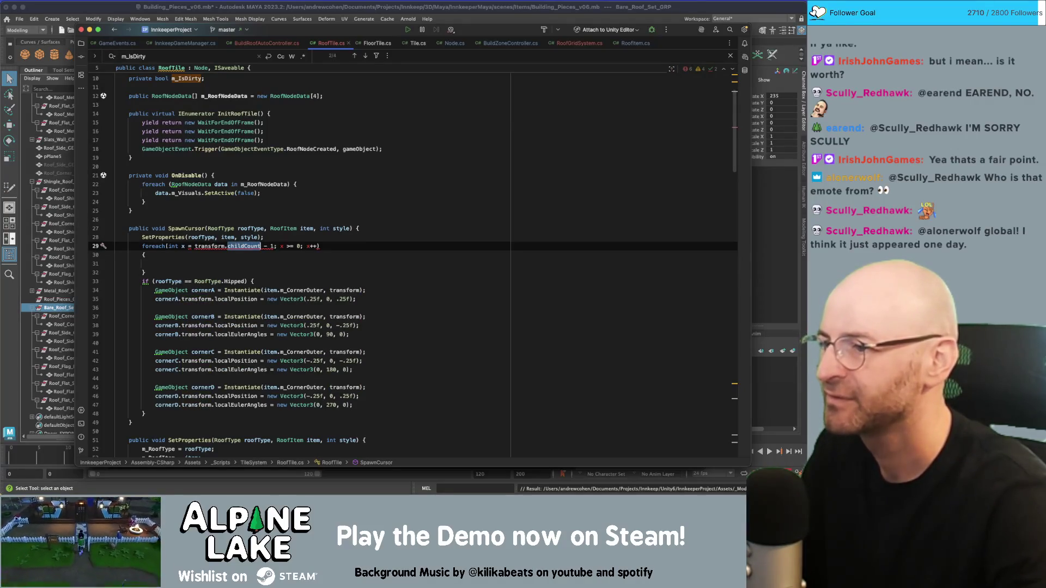
pyautogui.write('x')
# Step: Turn the foreach into a for loop and start a transform. line in its body
pyautogui.press('BackSpace')
pyautogui.press('BackSpace')
pyautogui.press('BackSpace')
pyautogui.click(144, 254)
pyautogui.press('BackSpace')
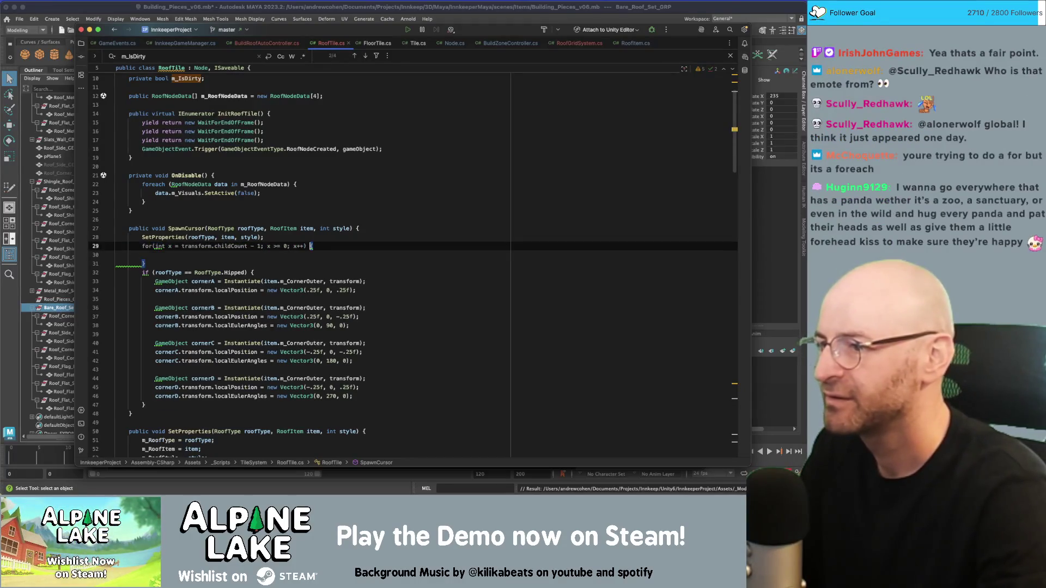
pyautogui.press('Return')
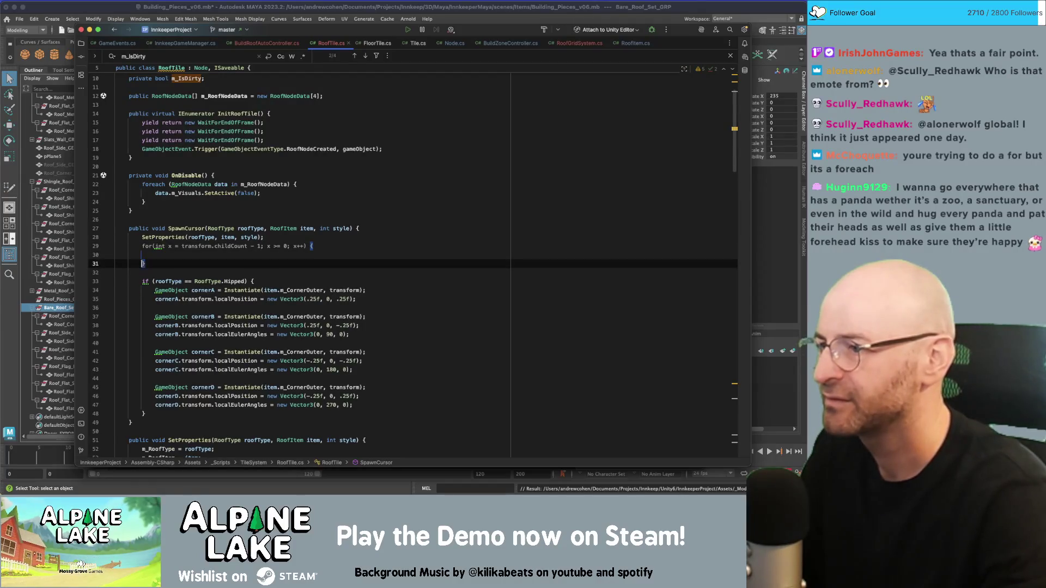
pyautogui.press('Tab')
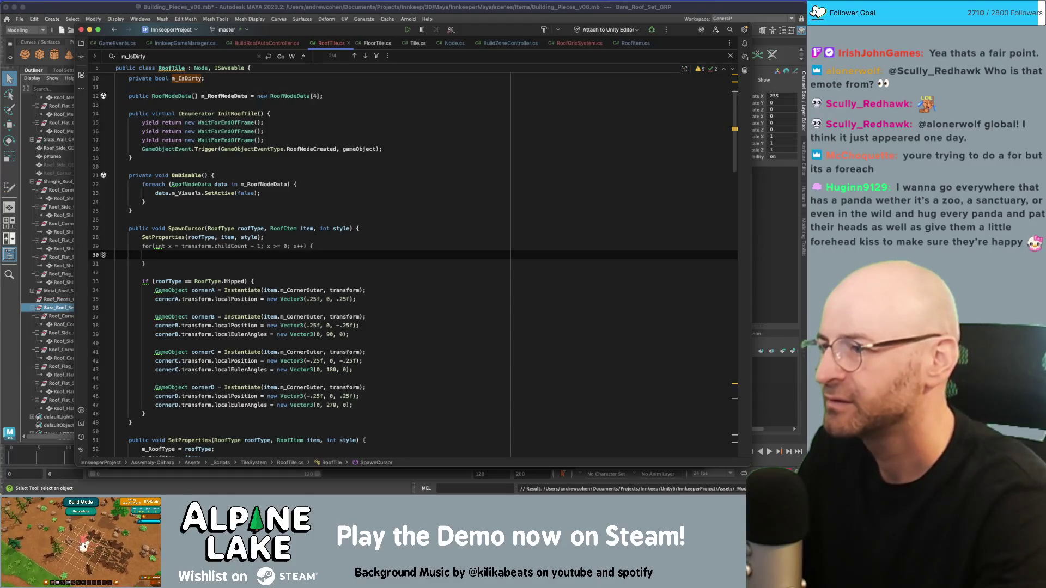
pyautogui.hotkey('ctrl', 'space')
pyautogui.press('Escape')
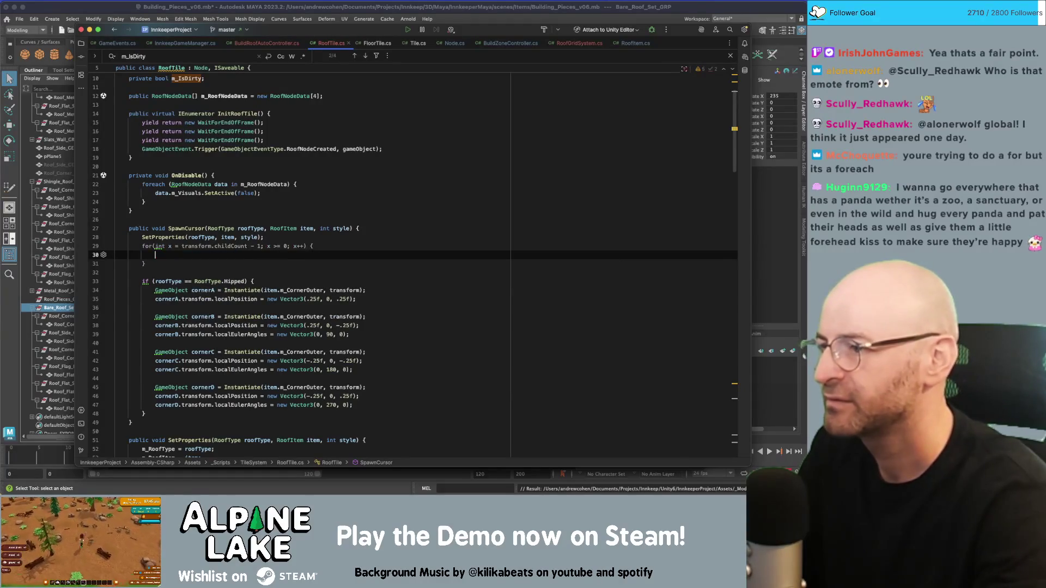
pyautogui.write('transform.')
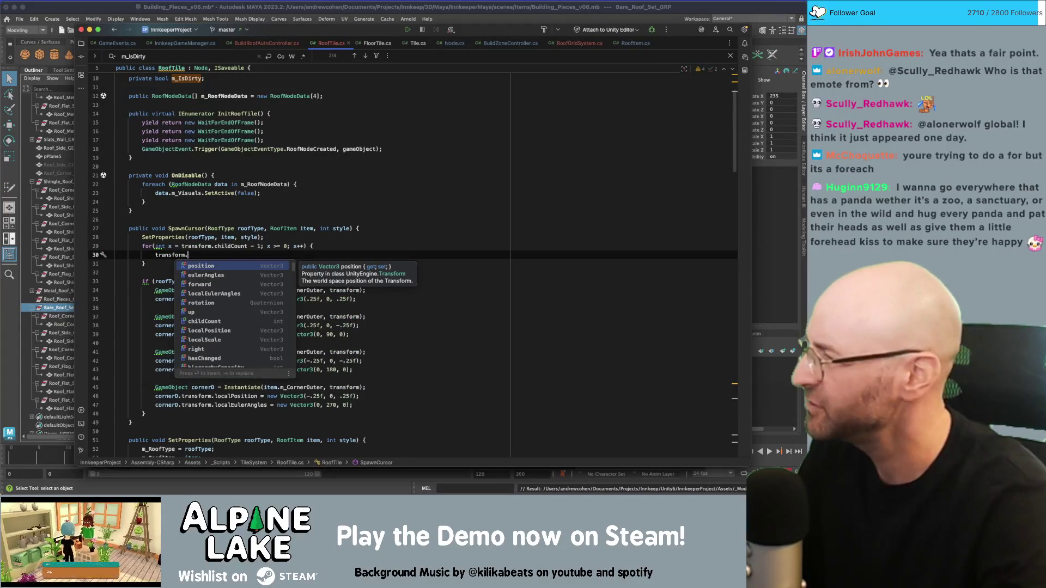
pyautogui.press('super+z')
pyautogui.click(154, 245)
pyautogui.write('each')
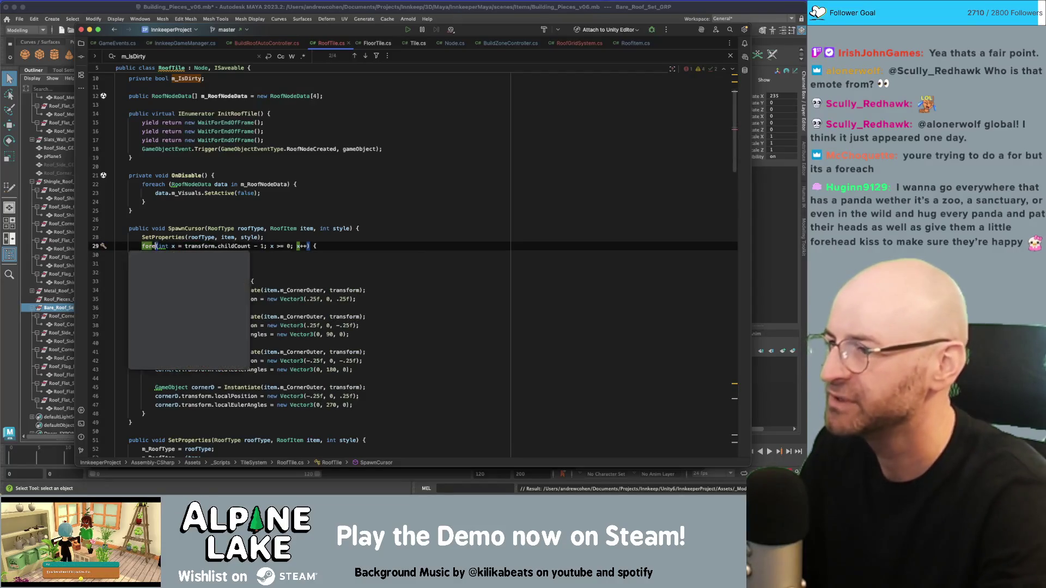
pyautogui.press('super+z')
pyautogui.write('transform.')
pyautogui.press('super+shift+z')
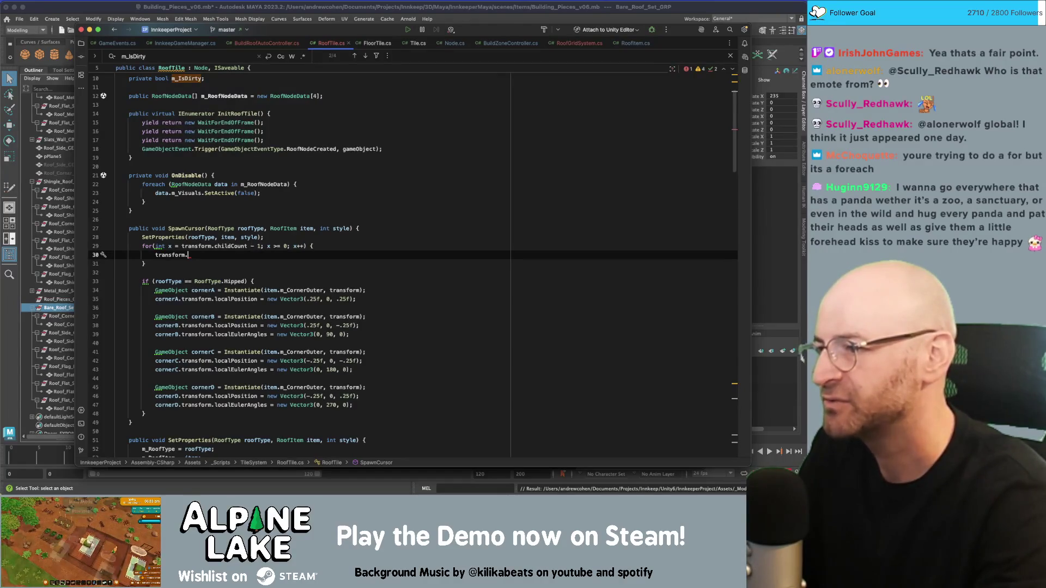
# Step: Complete the loop body as Destroy(transform.GetChild(x));
pyautogui.write('GetCh')
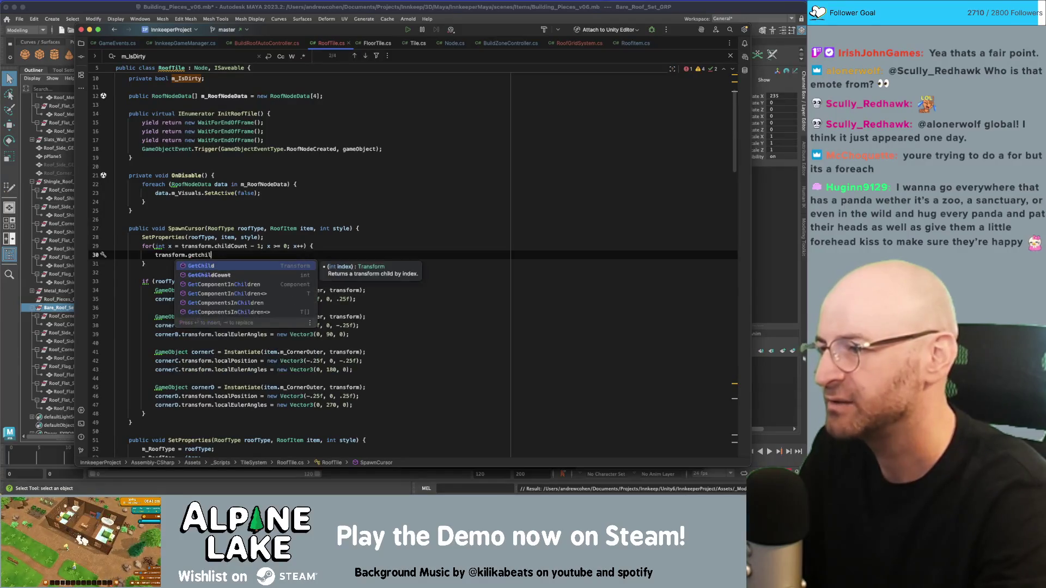
pyautogui.press('Return')
pyautogui.write('x)')
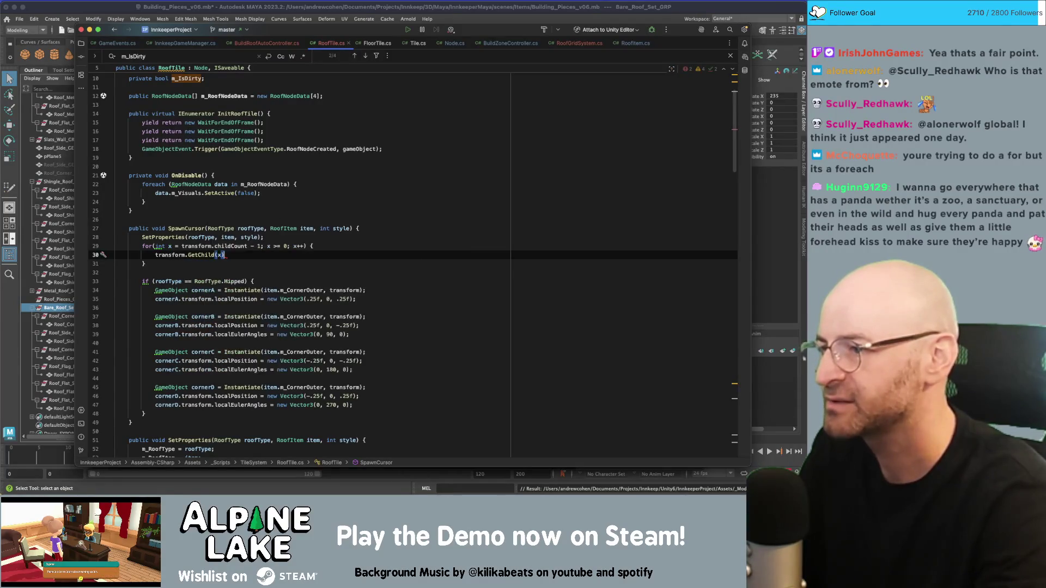
pyautogui.write(';')
pyautogui.click(155, 254)
pyautogui.write('destroy')
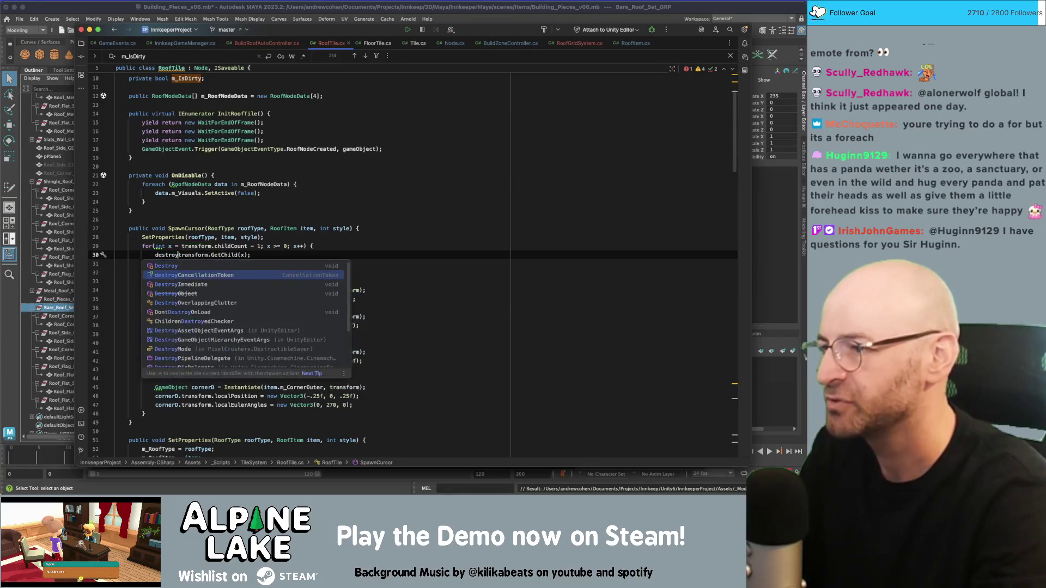
pyautogui.press('Up')
pyautogui.press('Return')
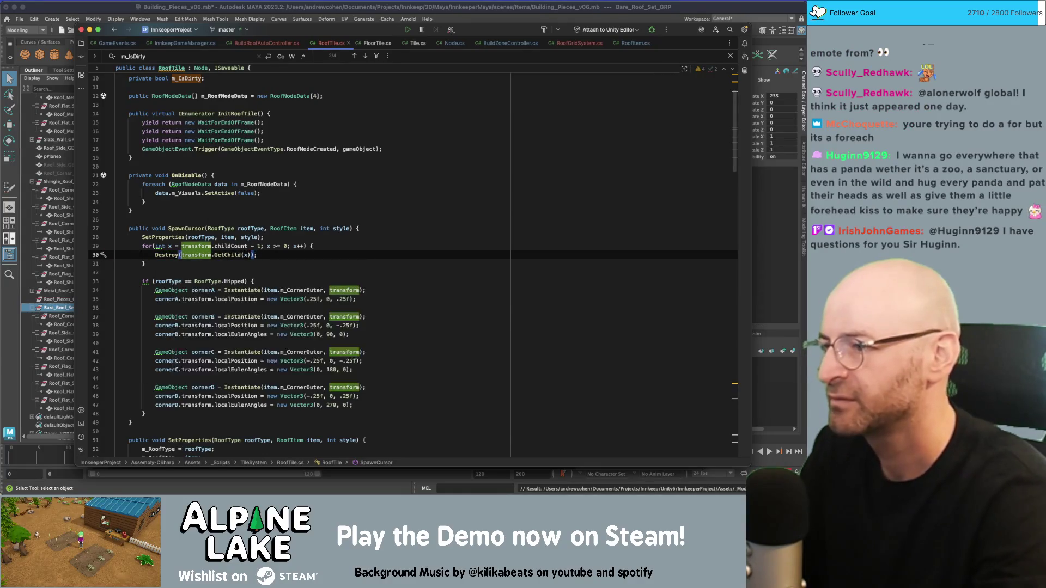
pyautogui.press('End')
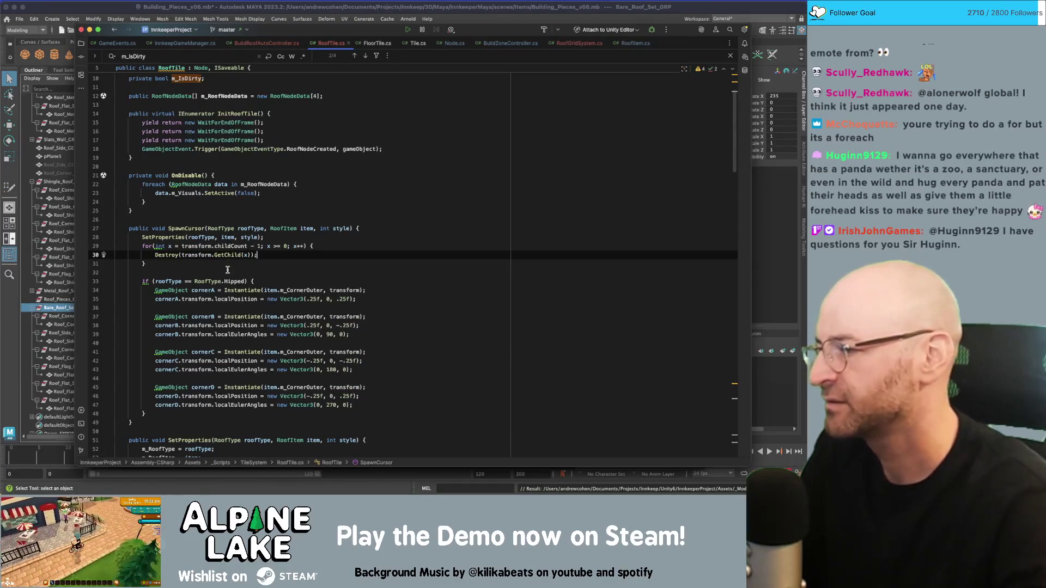
pyautogui.moveTo(215, 278)
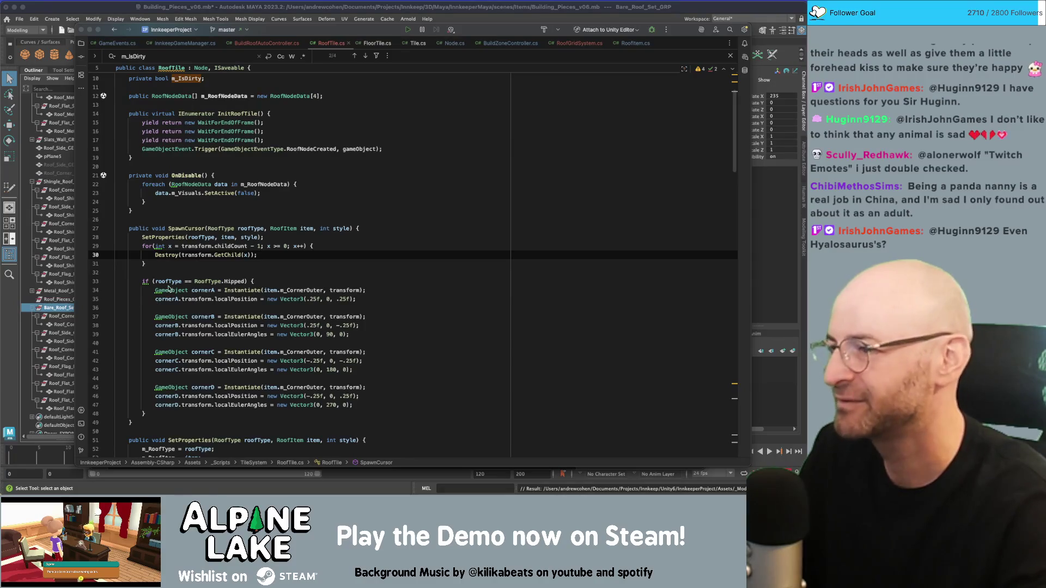
pyautogui.click(146, 272)
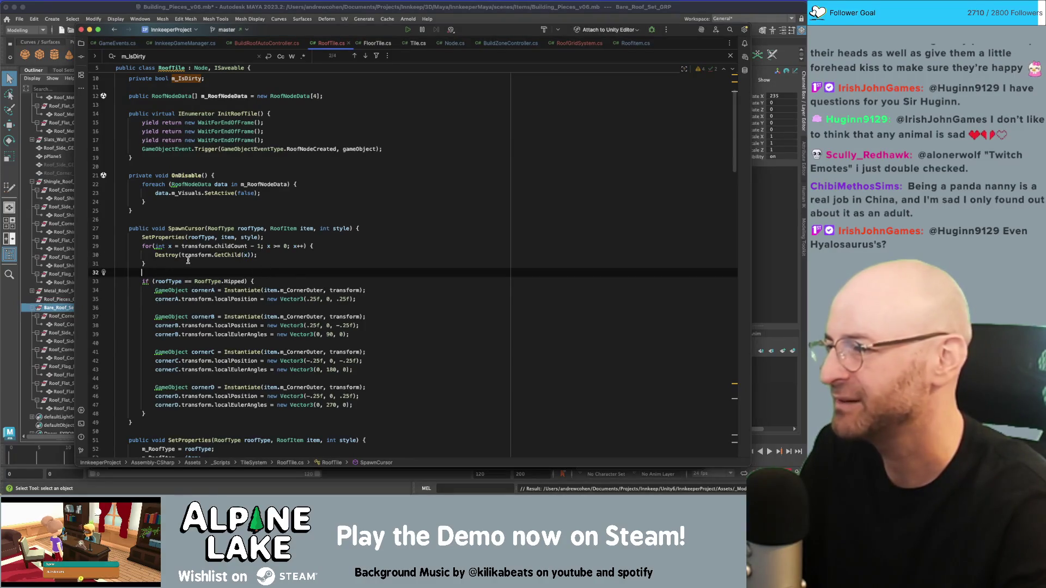
pyautogui.press('super+Tab')
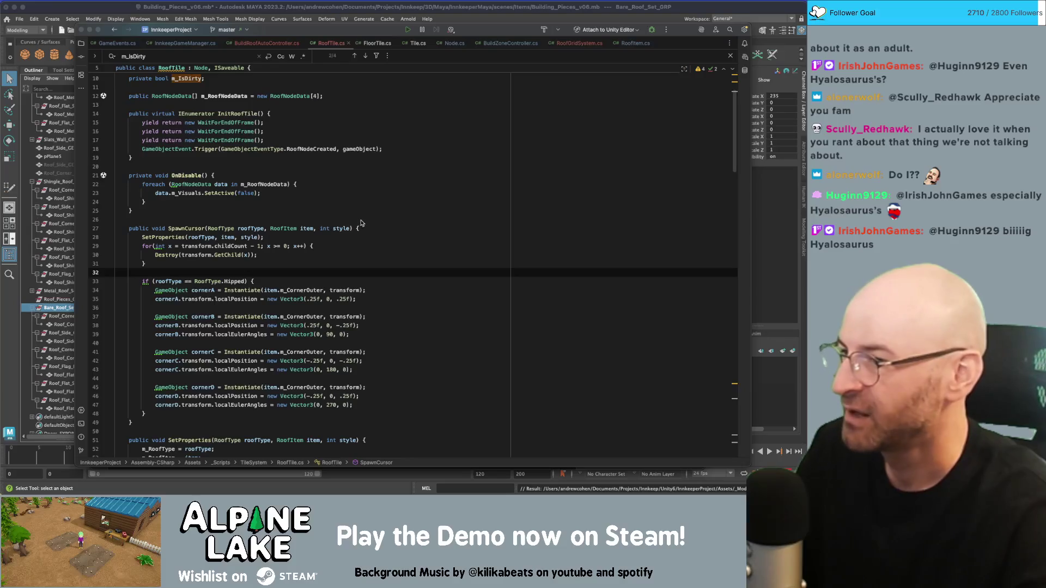
pyautogui.click(193, 275)
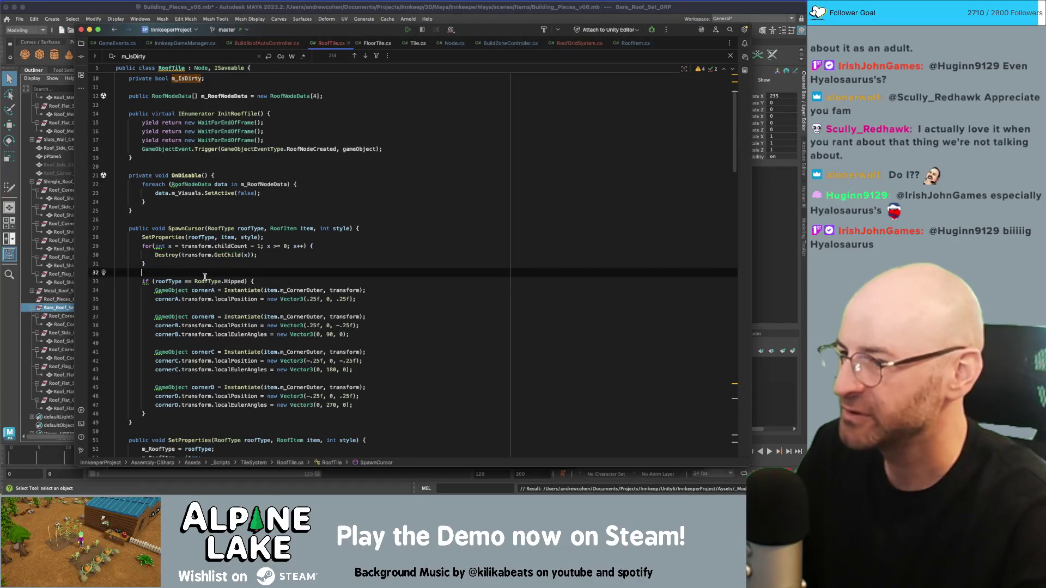
# Step: Add an else-if branch after the Hipped block and append || roofType == RoofType.Gabled to the Hipped check
pyautogui.scroll(-2, 261, 296)
pyautogui.click(235, 391)
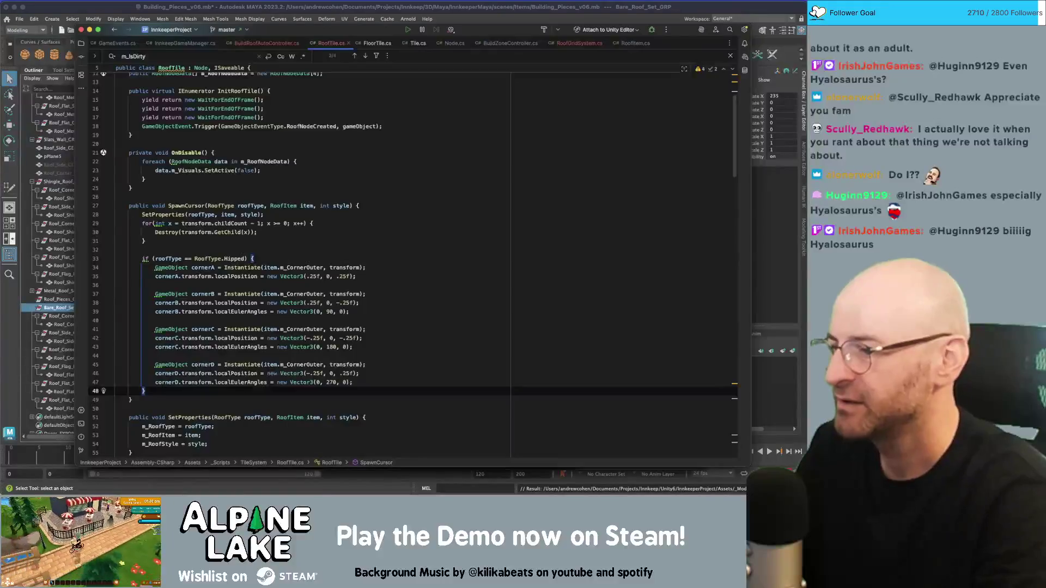
pyautogui.write('else')
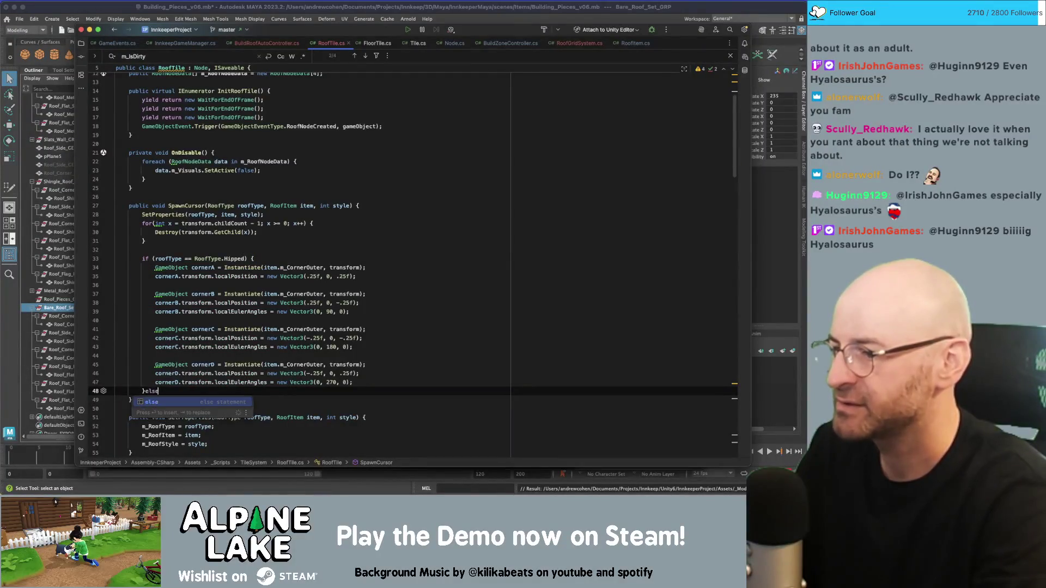
pyautogui.write(' if (rooftype == ')
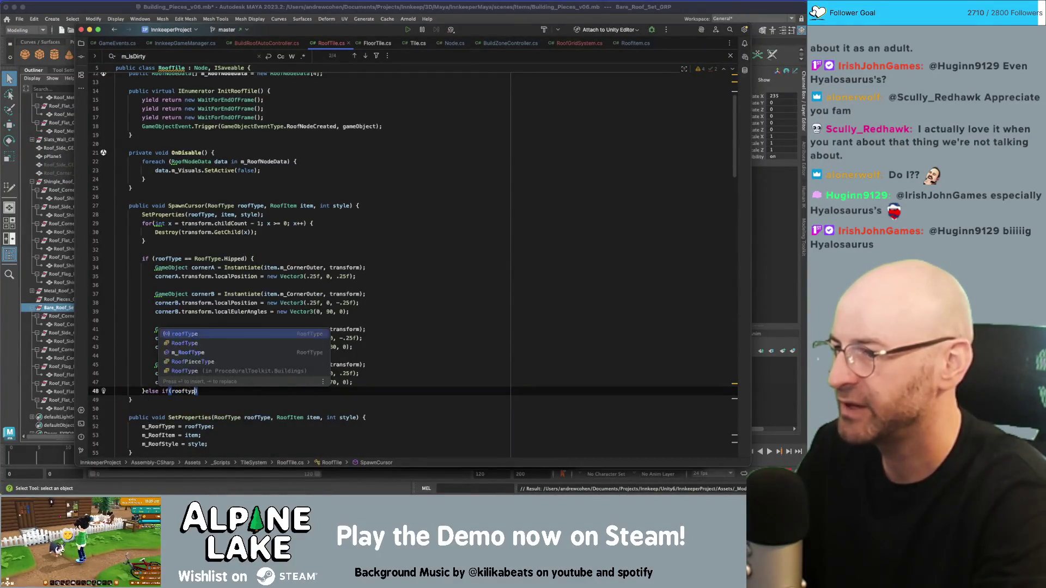
pyautogui.write('gabled) {')
pyautogui.press('Return')
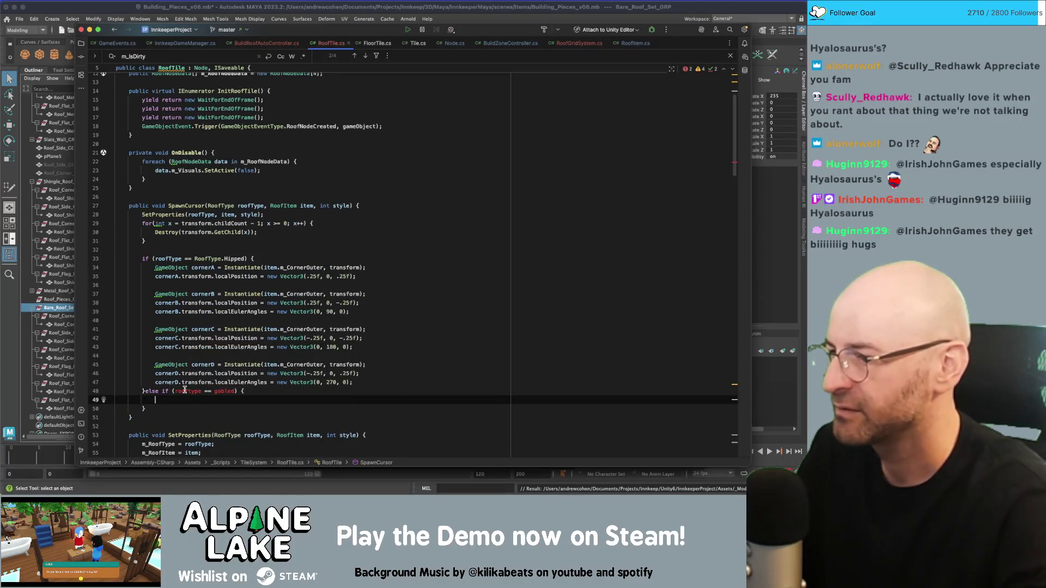
pyautogui.scroll(-1, 196, 383)
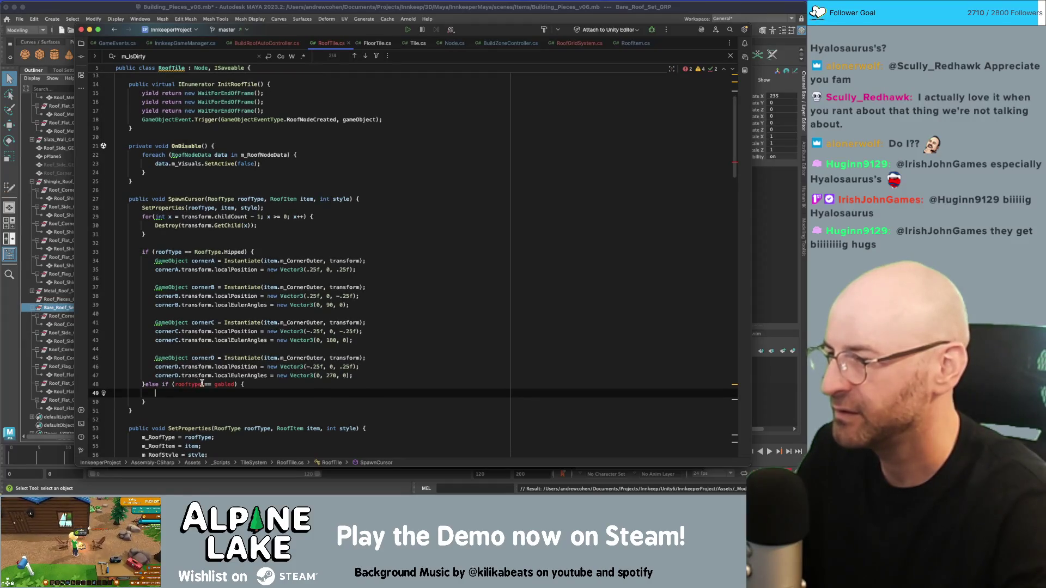
pyautogui.click(237, 384)
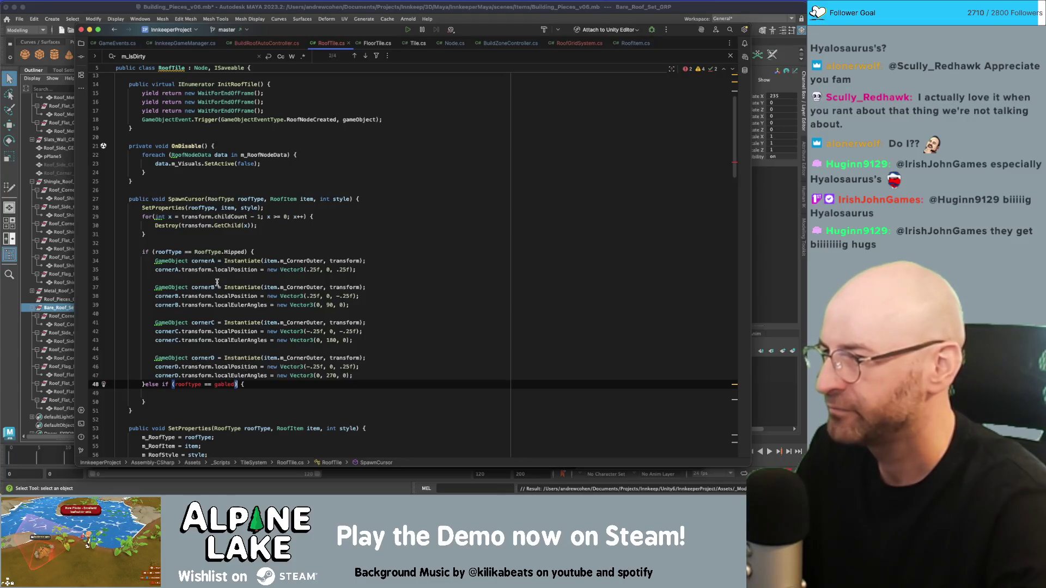
pyautogui.click(247, 252)
pyautogui.write('|| ')
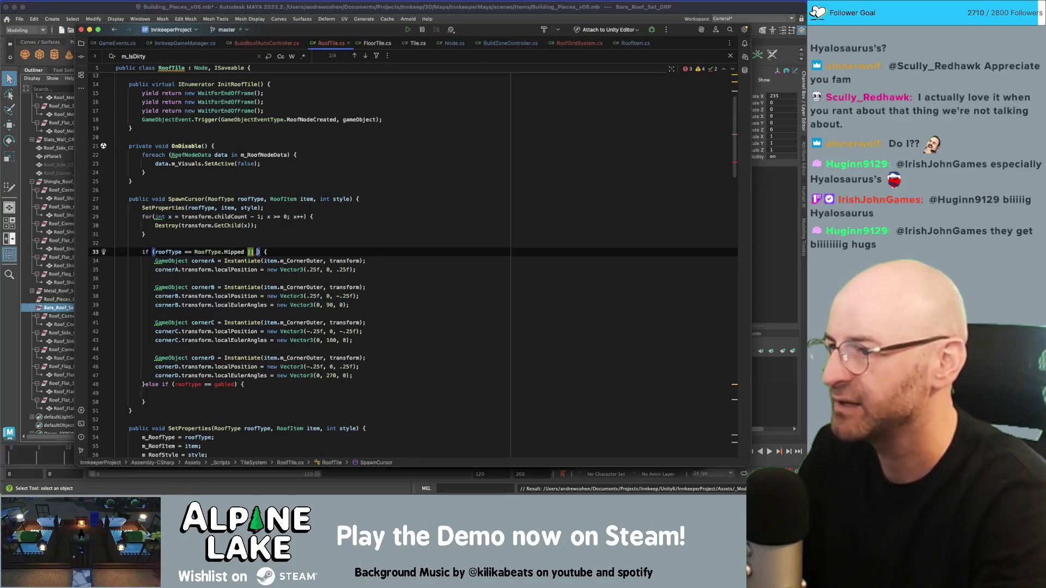
pyautogui.write('roofType == RoofType.Gab')
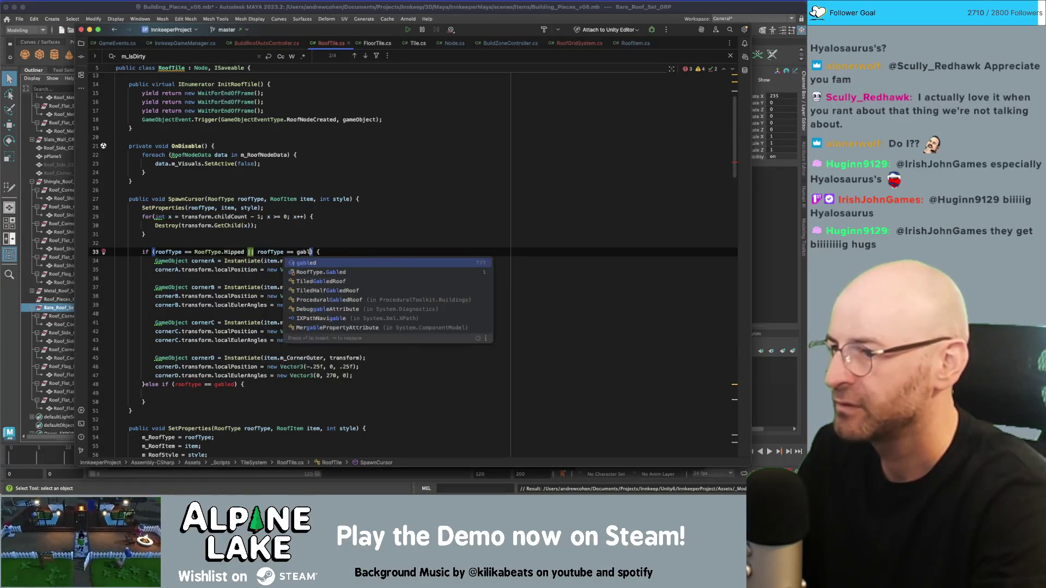
pyautogui.press('Return')
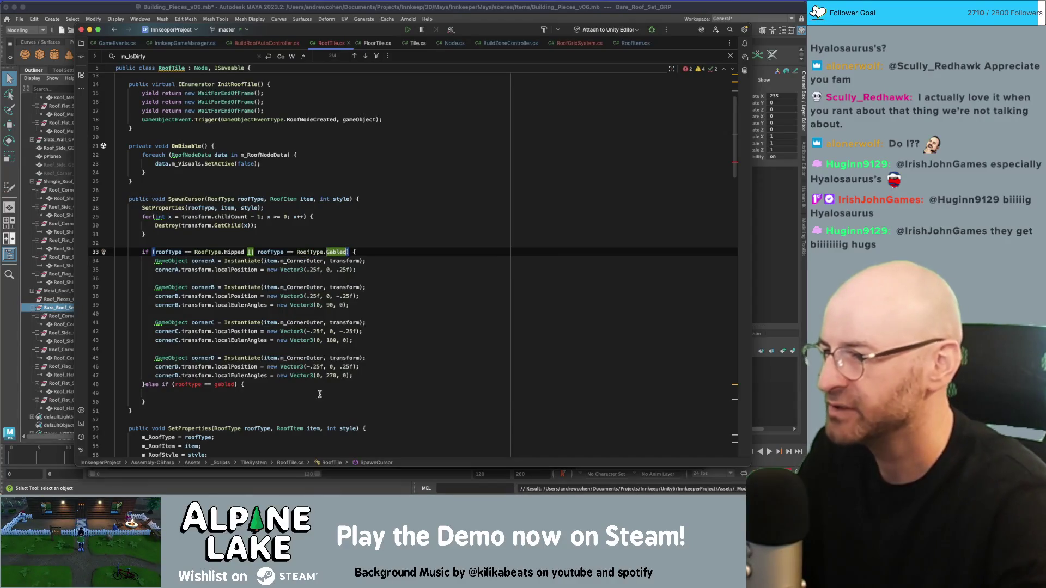
# Step: Set the new else-if condition to roofType == RoofType.Flat
pyautogui.click(324, 384)
pyautogui.moveTo(238, 384); pyautogui.dragTo(174, 384)
pyautogui.write('r')
pyautogui.press('Return')
pyautogui.write('==')
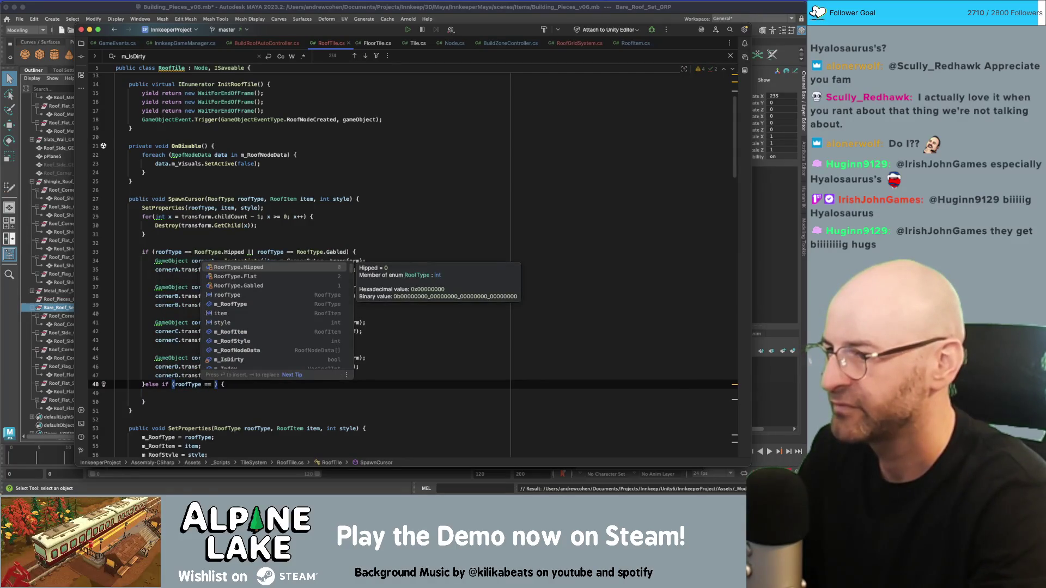
pyautogui.press('Down')
pyautogui.press('Return')
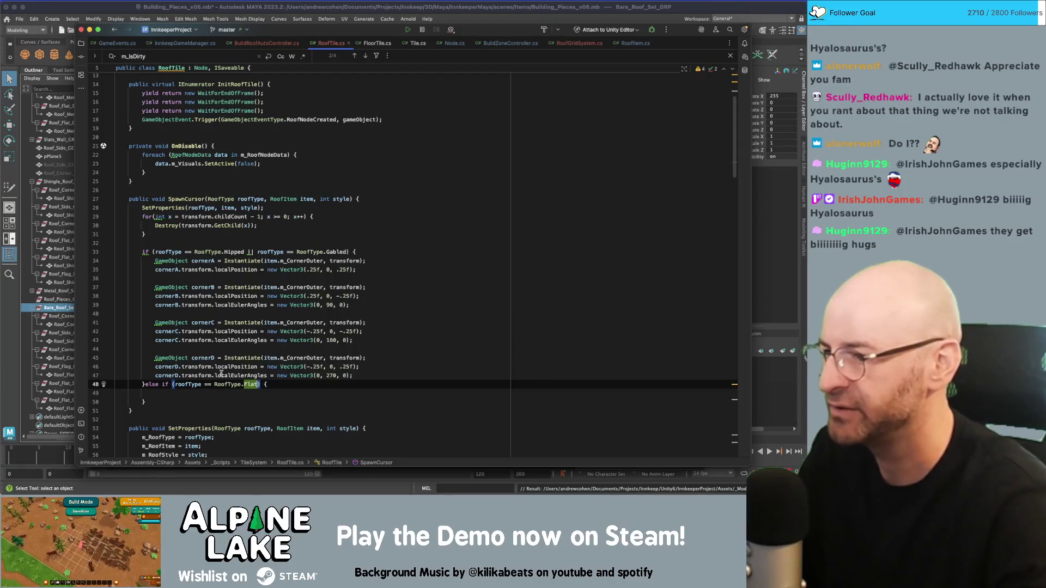
# Step: Move the Gabled check out of the Hipped condition into the else-if, replacing Flat
pyautogui.click(268, 252)
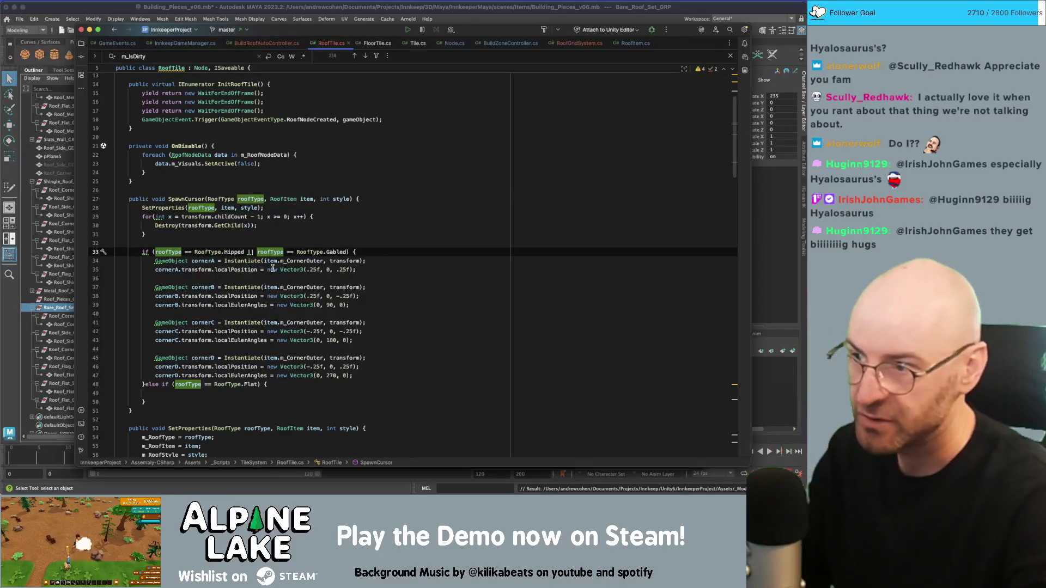
pyautogui.click(230, 269)
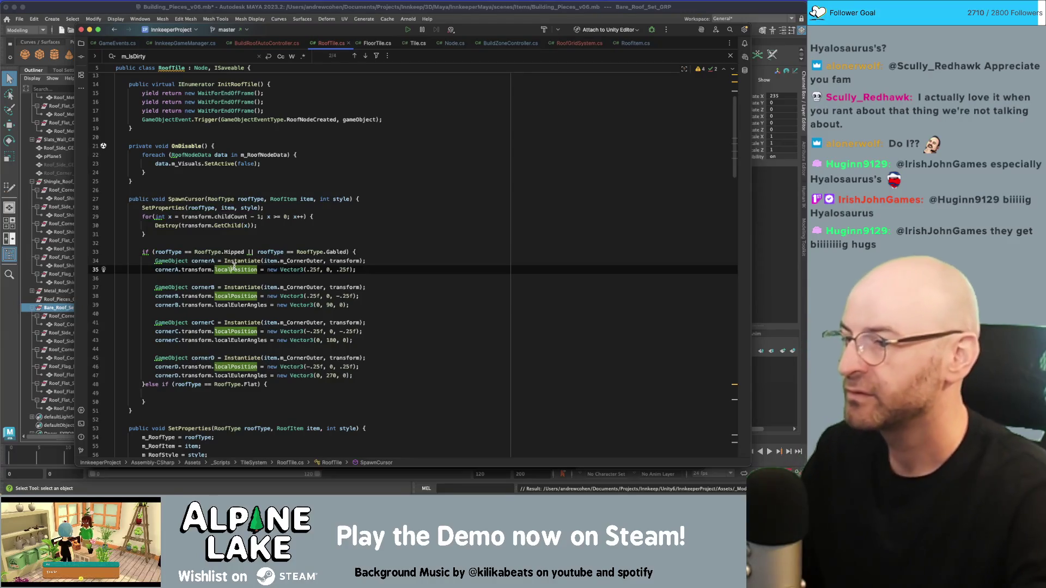
pyautogui.moveTo(233, 266)
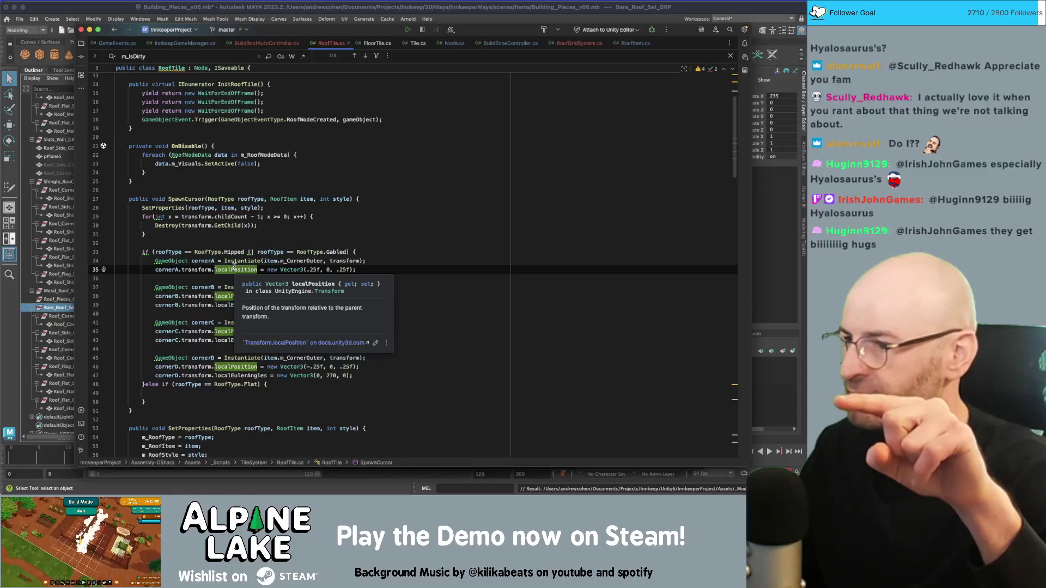
pyautogui.click(299, 260)
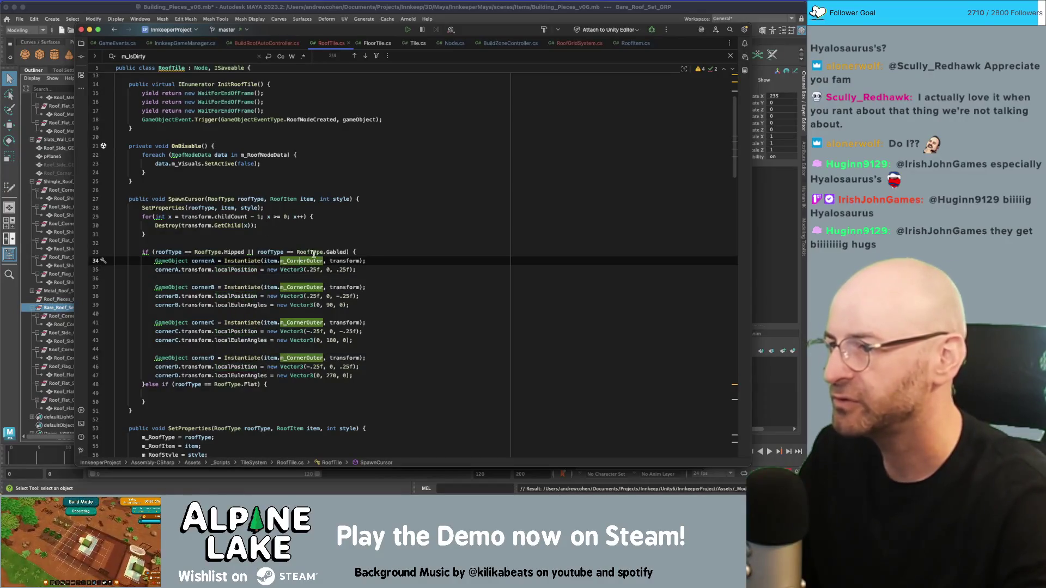
pyautogui.moveTo(257, 251); pyautogui.dragTo(348, 251)
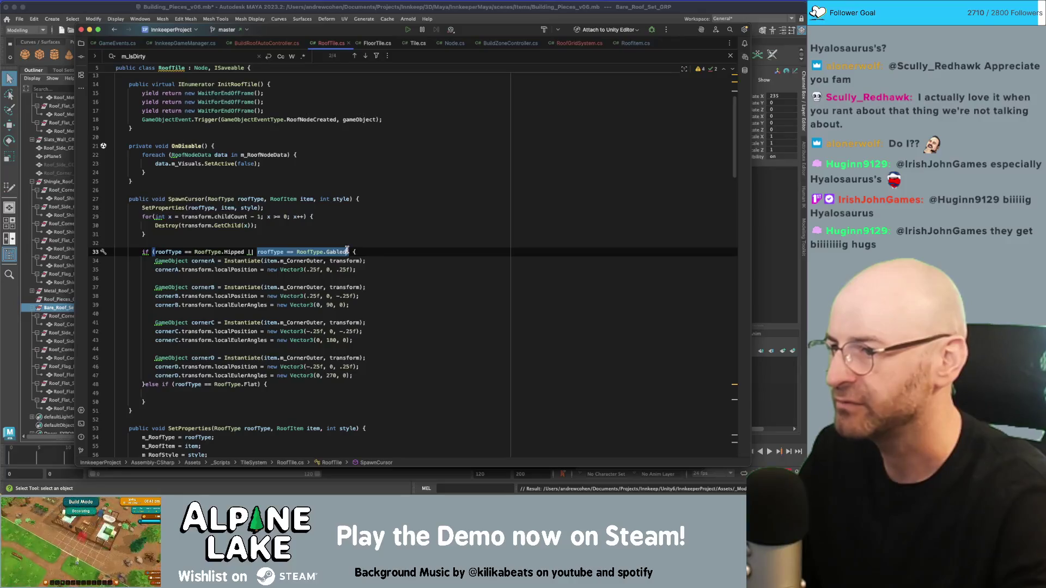
pyautogui.press('BackSpace')
pyautogui.moveTo(216, 384); pyautogui.dragTo(259, 384)
pyautogui.write('roofType == RoofType.Gabled')
pyautogui.press('BackSpace')
pyautogui.press('BackSpace')
pyautogui.press('BackSpace')
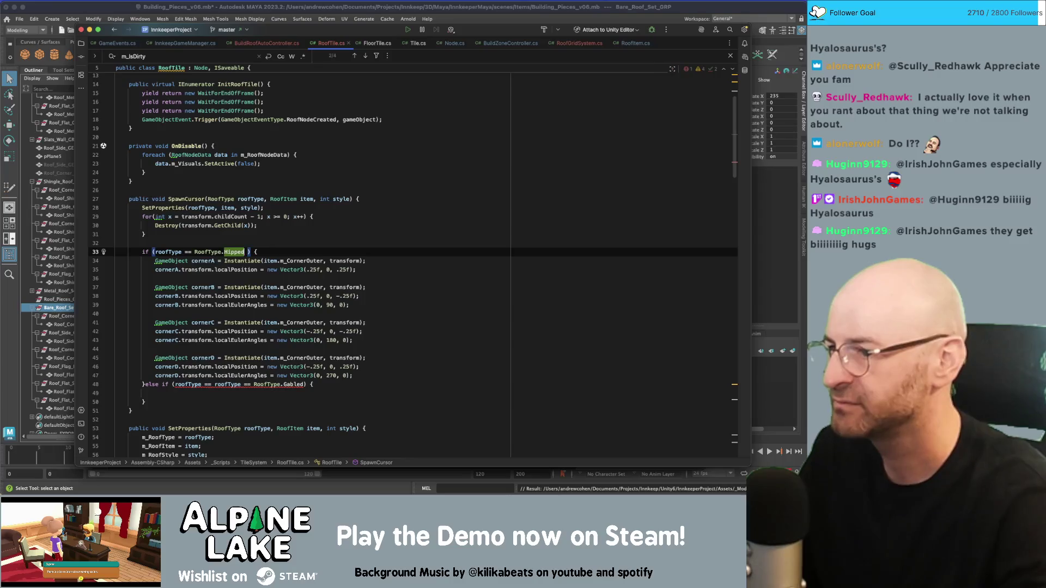
pyautogui.moveTo(244, 384); pyautogui.dragTo(201, 384)
pyautogui.press('BackSpace')
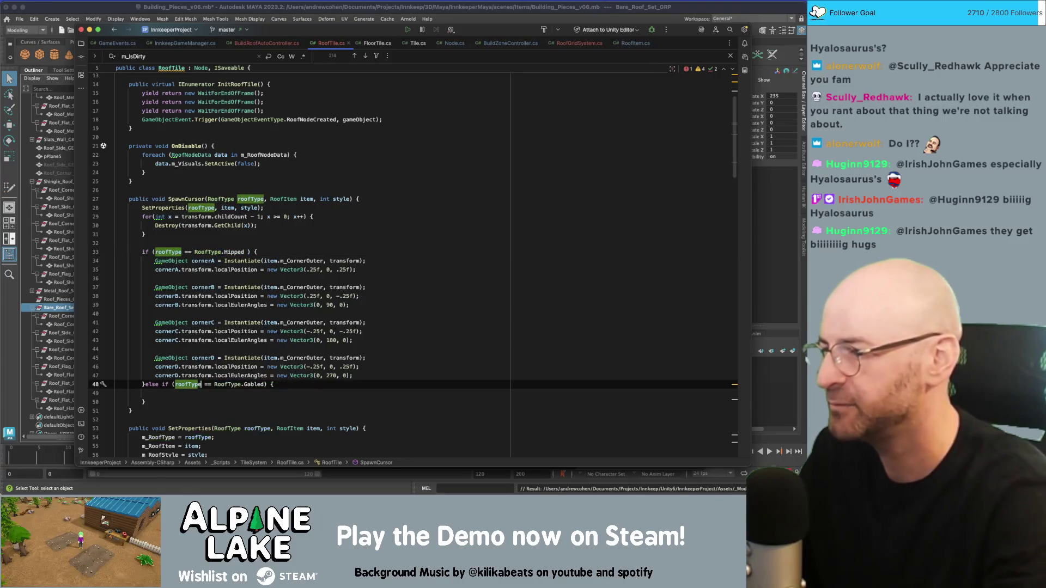
# Step: Copy the four Hipped corner blocks into the Gabled branch
pyautogui.click(243, 366)
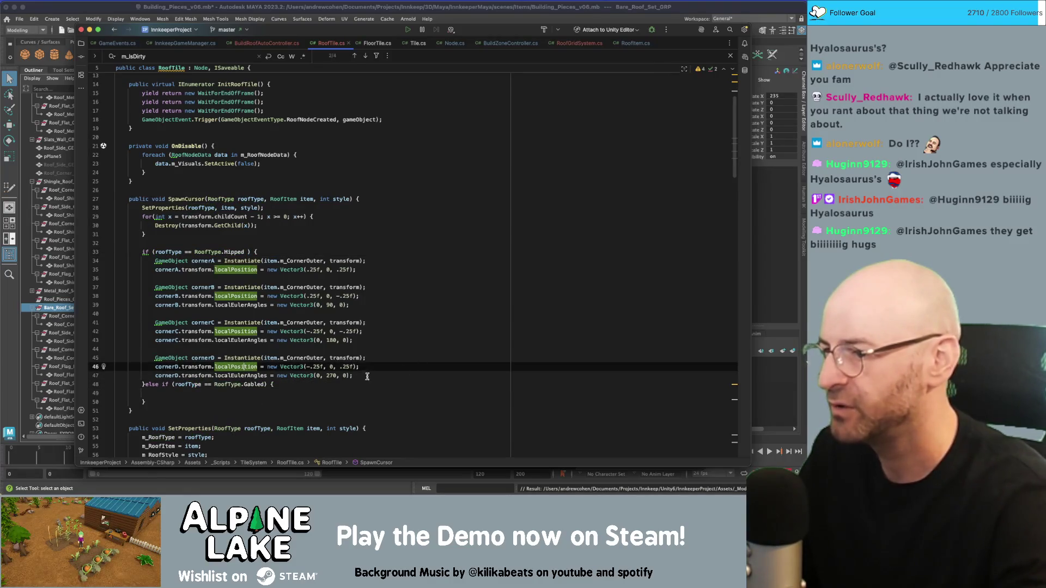
pyautogui.moveTo(368, 376); pyautogui.dragTo(156, 262)
pyautogui.press('super+c')
pyautogui.click(167, 394)
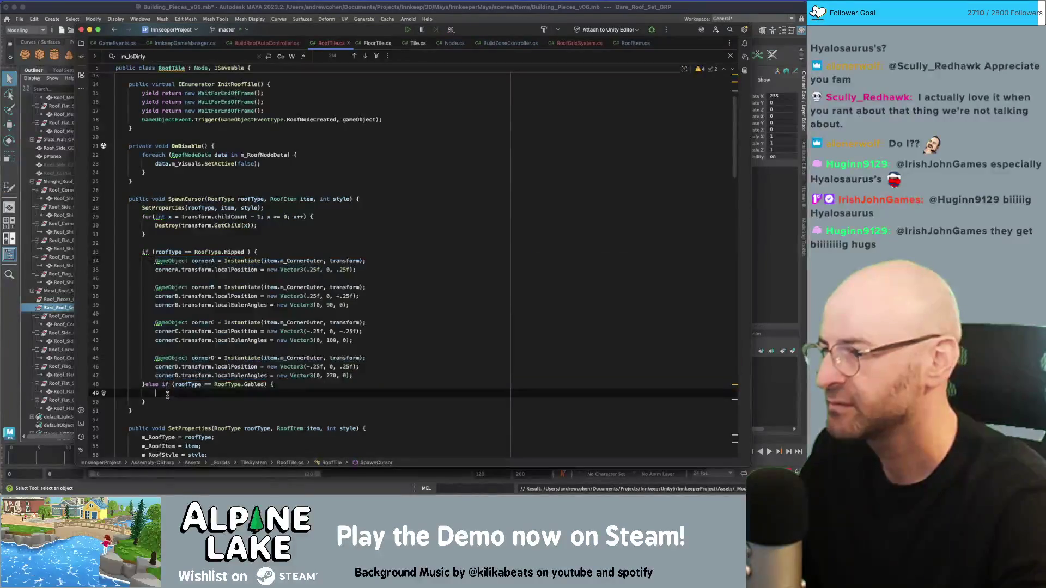
pyautogui.press('super+v')
# Step: Replace m_CornerOuter with m_Side in all four pasted corner blocks
pyautogui.scroll(-3, 261, 312)
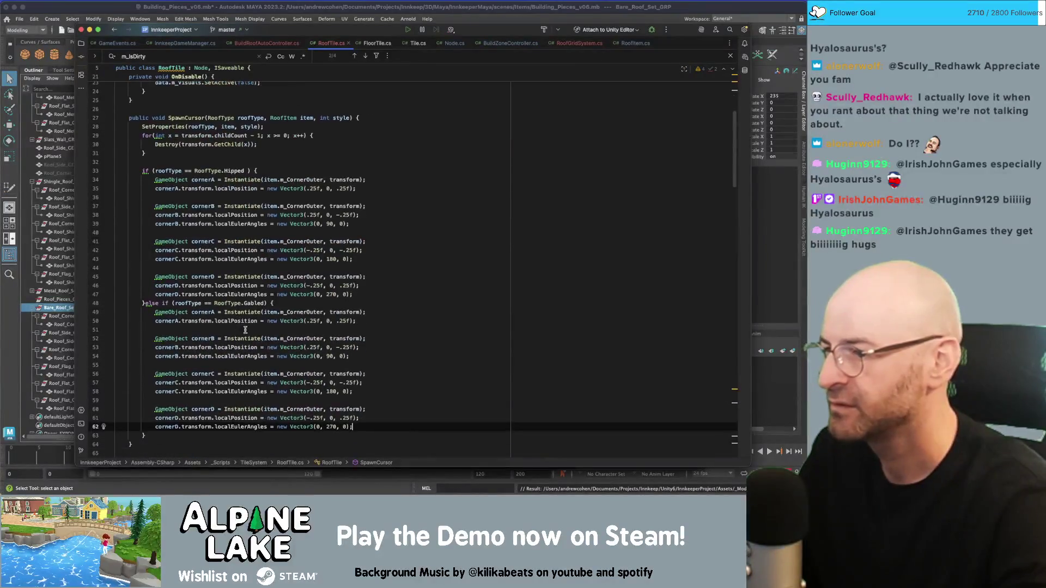
pyautogui.doubleClick(298, 293)
pyautogui.write('m_Side')
pyautogui.doubleClick(297, 323)
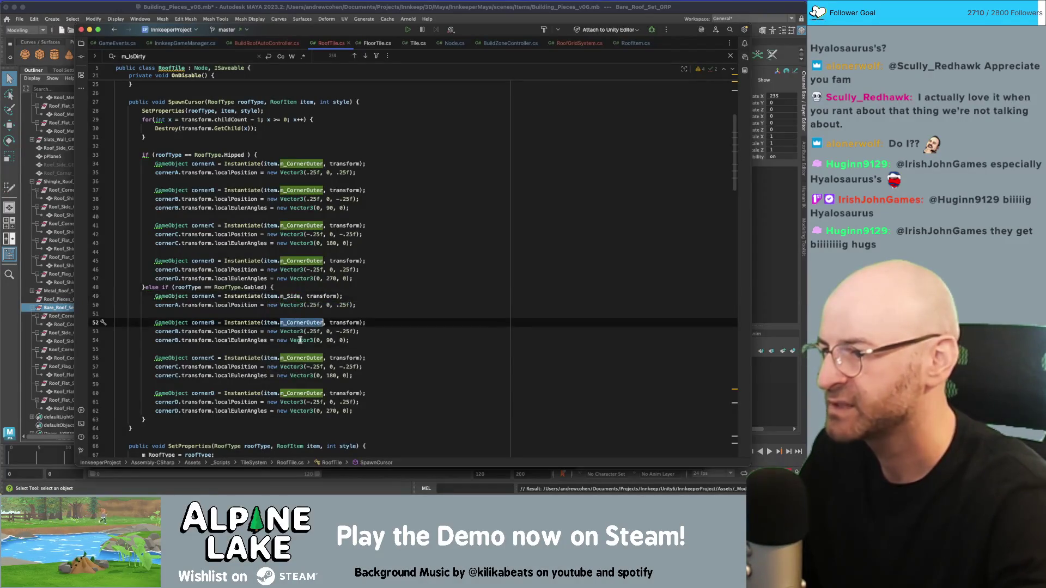
pyautogui.press('super+v')
pyautogui.doubleClick(298, 358)
pyautogui.press('super+v')
pyautogui.doubleClick(297, 393)
pyautogui.press('super+v')
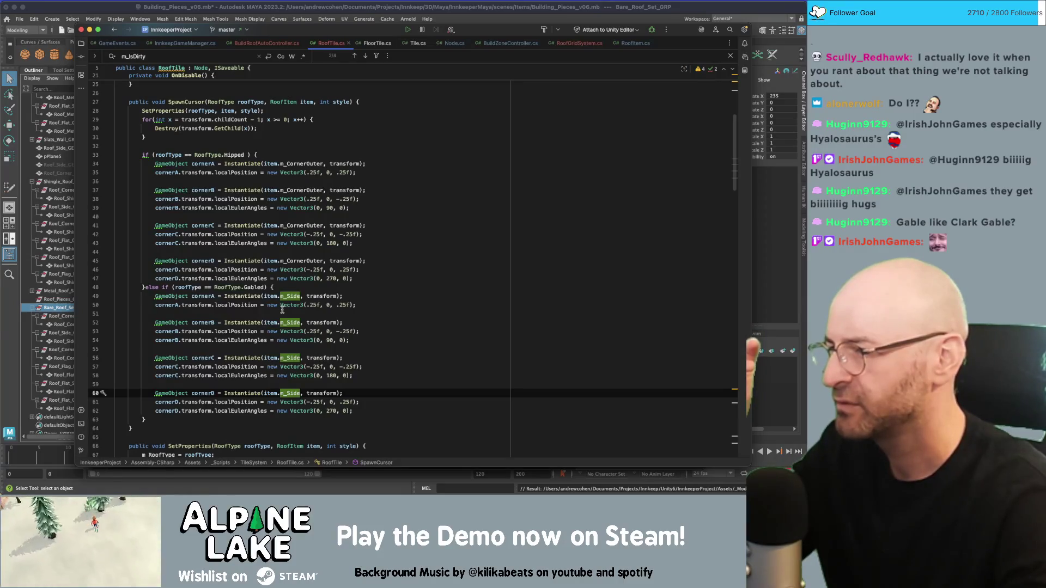
# Step: Change the Gabled cornerB rotation to 180 and cornerD rotation to 0 degrees
pyautogui.click(332, 340)
pyautogui.doubleClick(332, 340)
pyautogui.write('180')
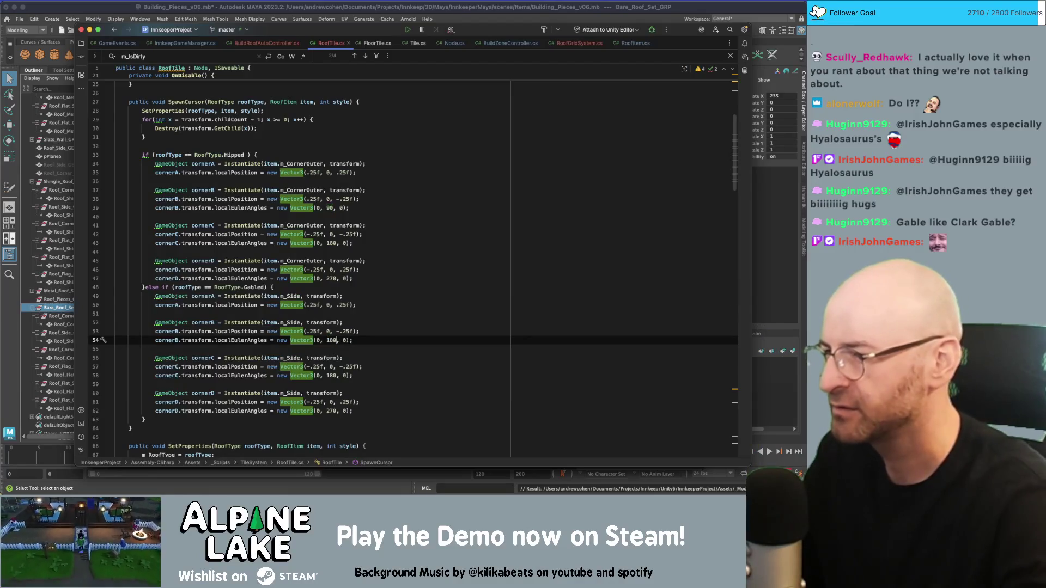
pyautogui.doubleClick(331, 411)
pyautogui.write('0')
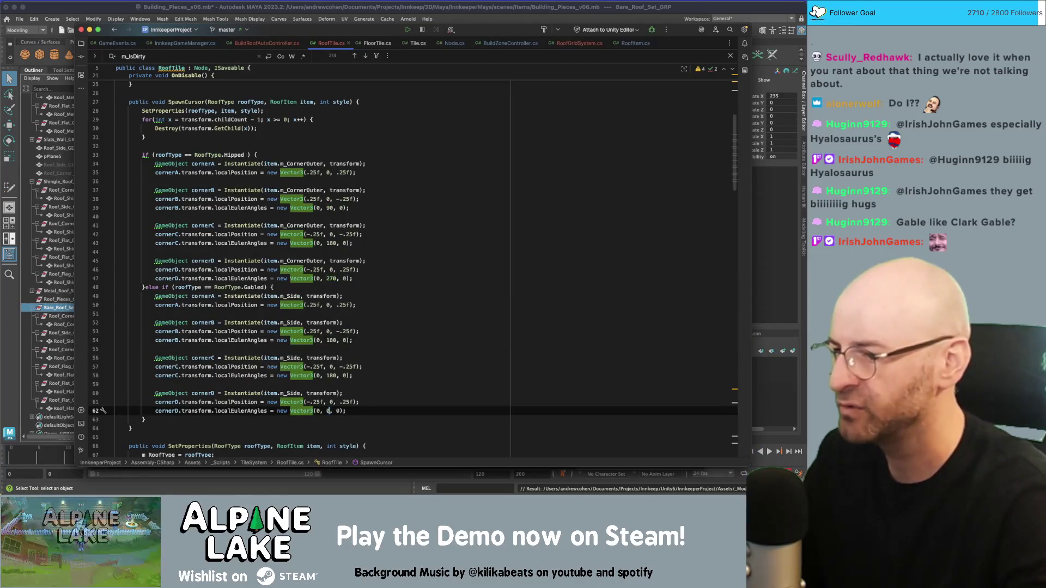
pyautogui.click(362, 375)
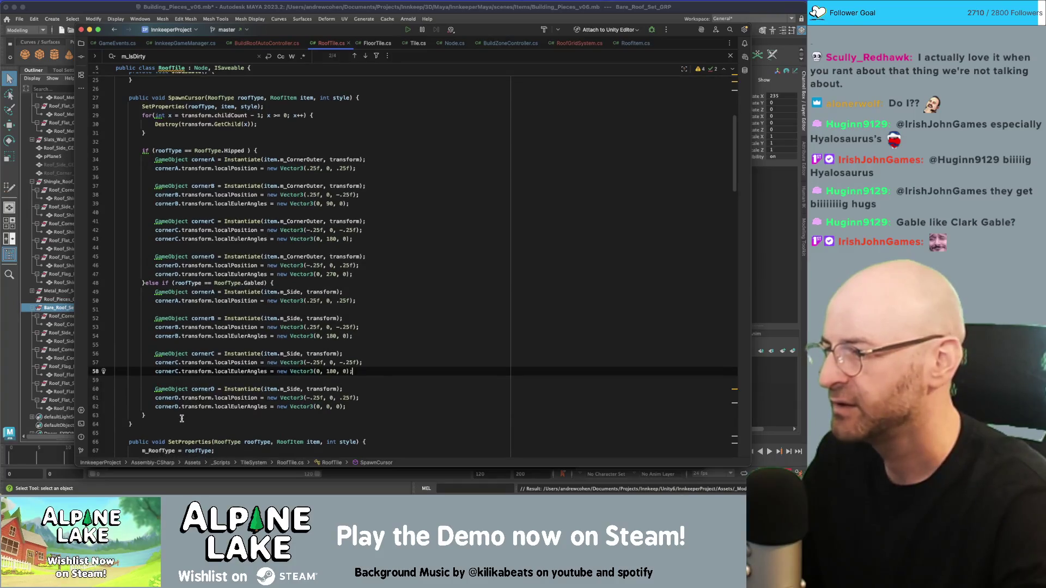
# Step: Paste a copy of the Gabled branch below it to become the Flat branch
pyautogui.click(161, 406)
pyautogui.hotkey('shift', 'Up')
pyautogui.hotkey('shift', 'Up')
pyautogui.hotkey('shift', 'Up')
pyautogui.hotkey('ctrl', 'c')
pyautogui.click(145, 415)
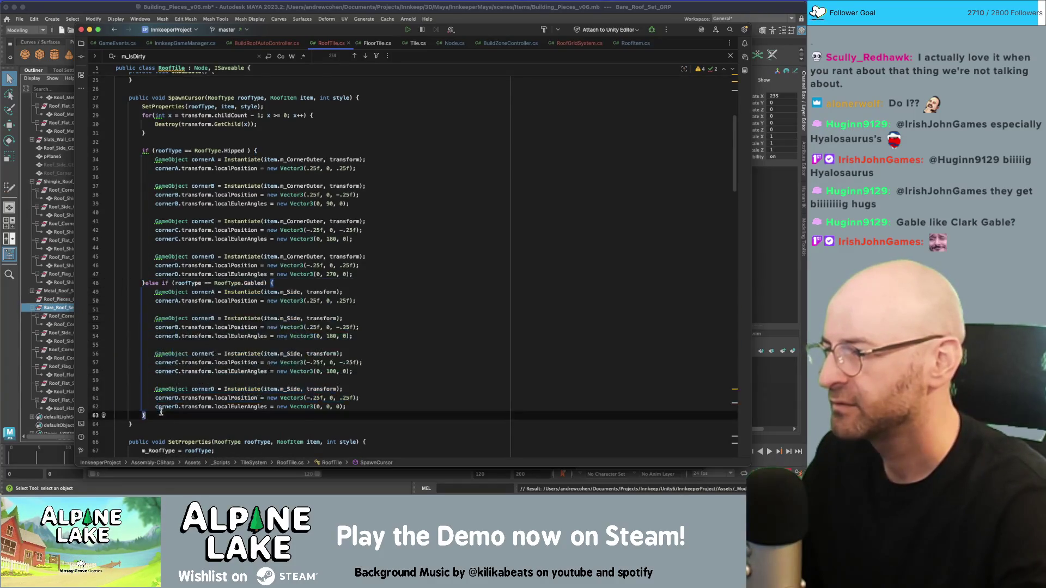
pyautogui.hotkey('ctrl', 'v')
pyautogui.doubleClick(247, 317)
# Step: Change the pasted branch's roof type from Gabled to RoofType.Flat
pyautogui.write('flat')
pyautogui.click(304, 264)
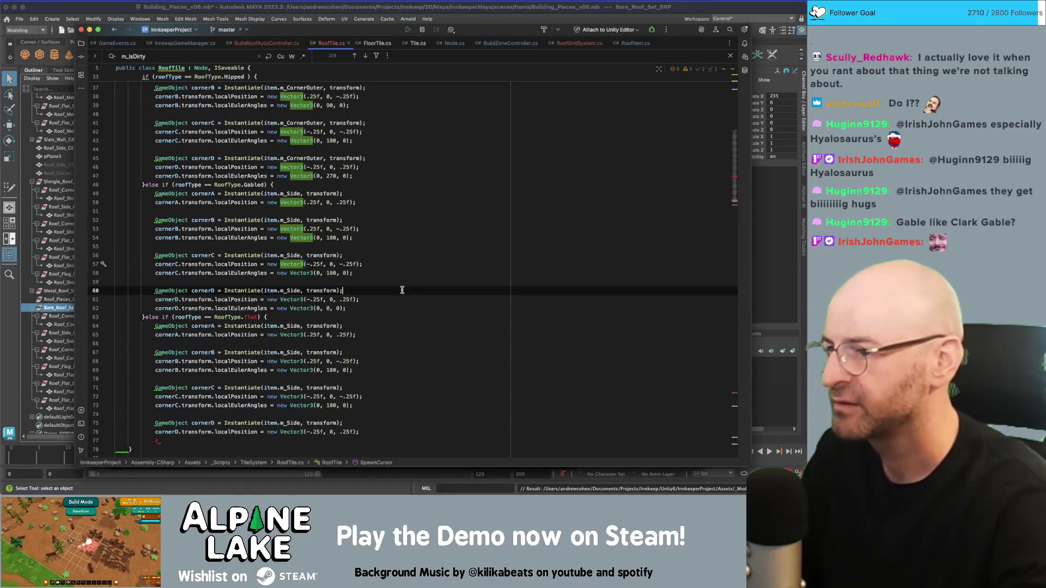
pyautogui.doubleClick(236, 317)
pyautogui.write('Fl')
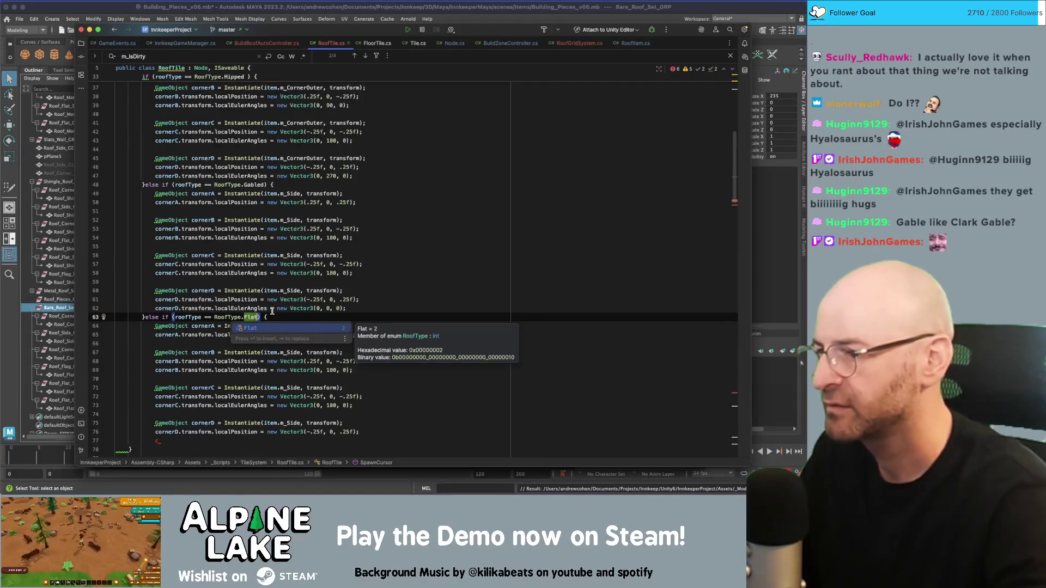
pyautogui.press('Return')
pyautogui.click(314, 273)
# Step: Replace m_Side with item.m_FlatCorner for cornerA, cornerB, cornerC and cornerD
pyautogui.doubleClick(298, 326)
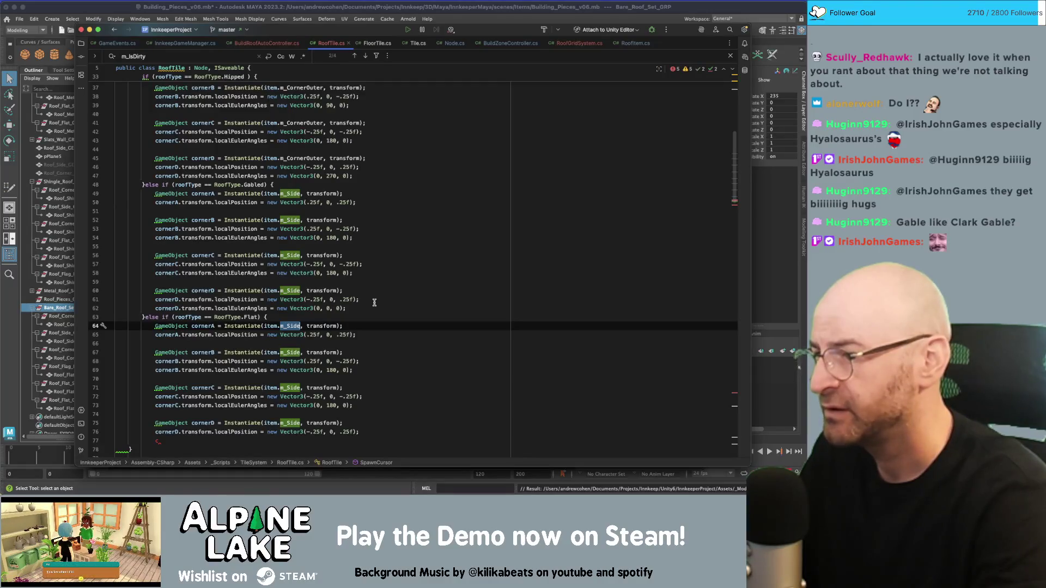
pyautogui.write('m_Fl')
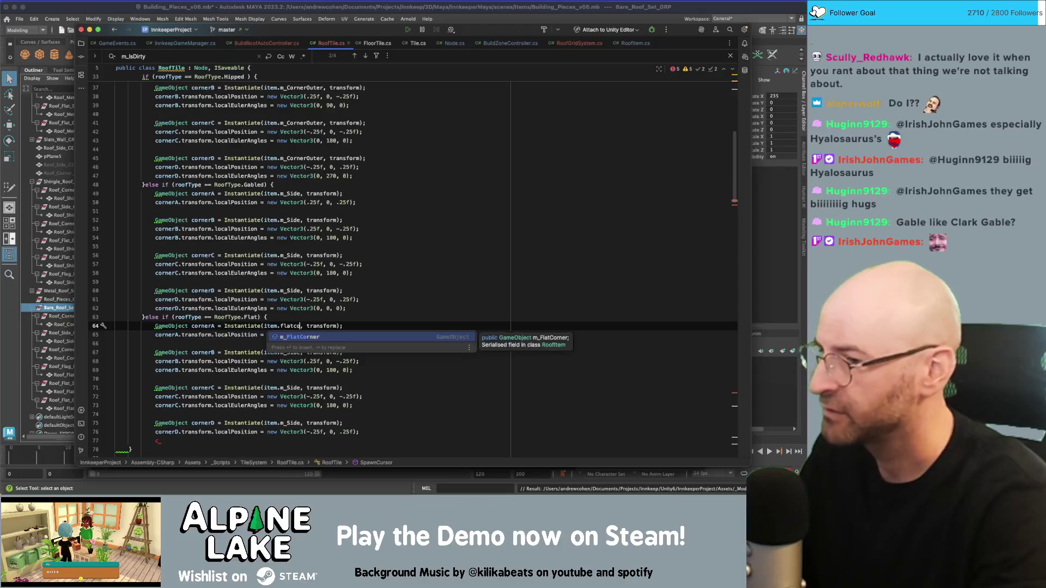
pyautogui.press('Return')
pyautogui.doubleClick(290, 352)
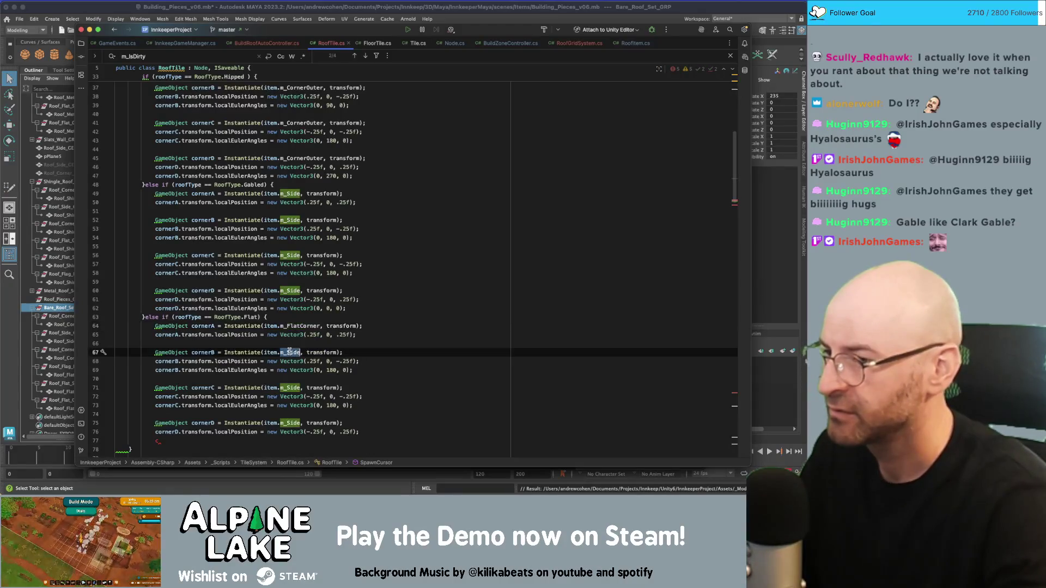
pyautogui.hotkey('ctrl', 'v')
pyautogui.doubleClick(290, 388)
pyautogui.hotkey('ctrl', 'v')
pyautogui.doubleClick(290, 423)
pyautogui.hotkey('ctrl', 'v')
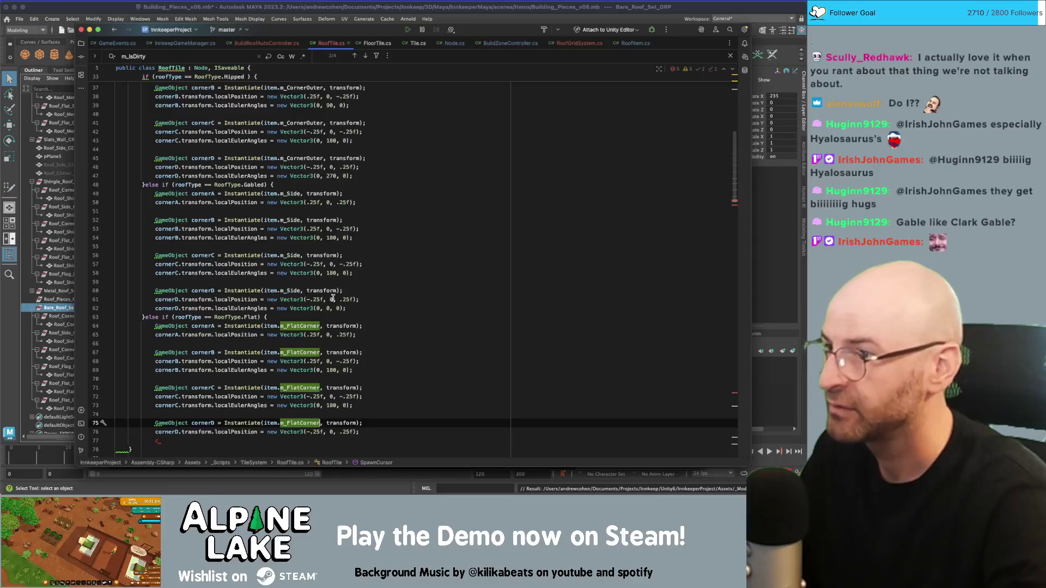
# Step: Edit the Flat corners' Vector3 values, reusing 90 and 270 from the Hipped branch
pyautogui.scroll(3, 360, 208)
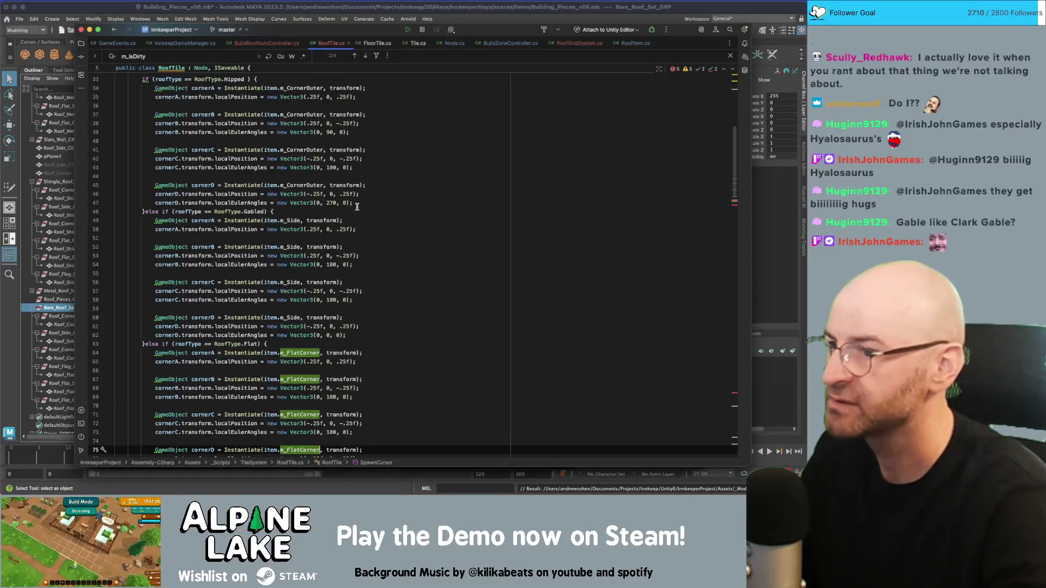
pyautogui.scroll(3, 357, 207)
pyautogui.doubleClick(330, 156)
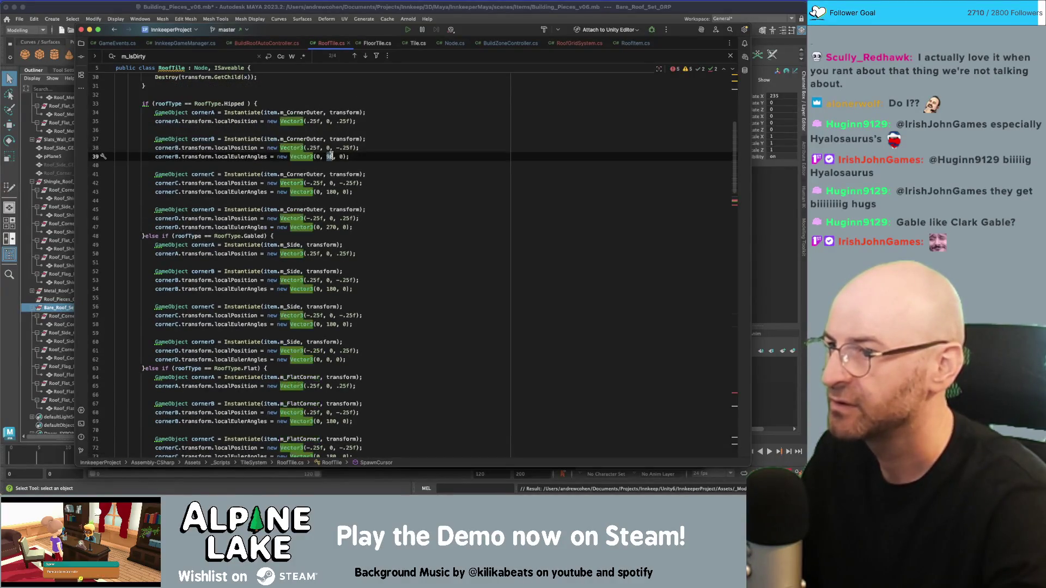
pyautogui.scroll(-1, 334, 382)
pyautogui.click(328, 383)
pyautogui.write('9')
pyautogui.doubleClick(330, 223)
pyautogui.scroll(-5, 352, 308)
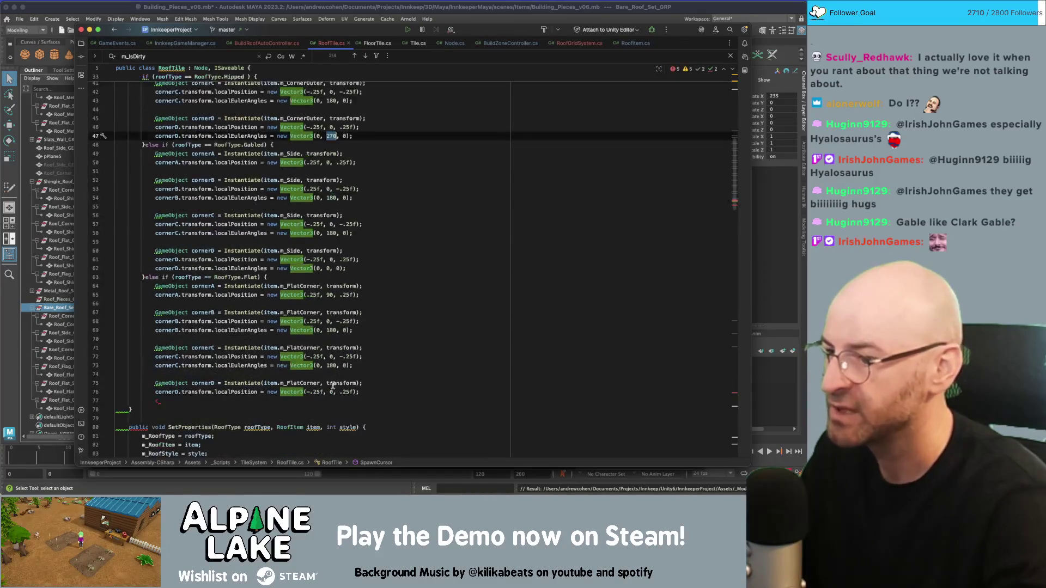
pyautogui.hotkey('ctrl', 'c')
pyautogui.doubleClick(331, 391)
pyautogui.hotkey('ctrl', 'v')
pyautogui.press('Down')
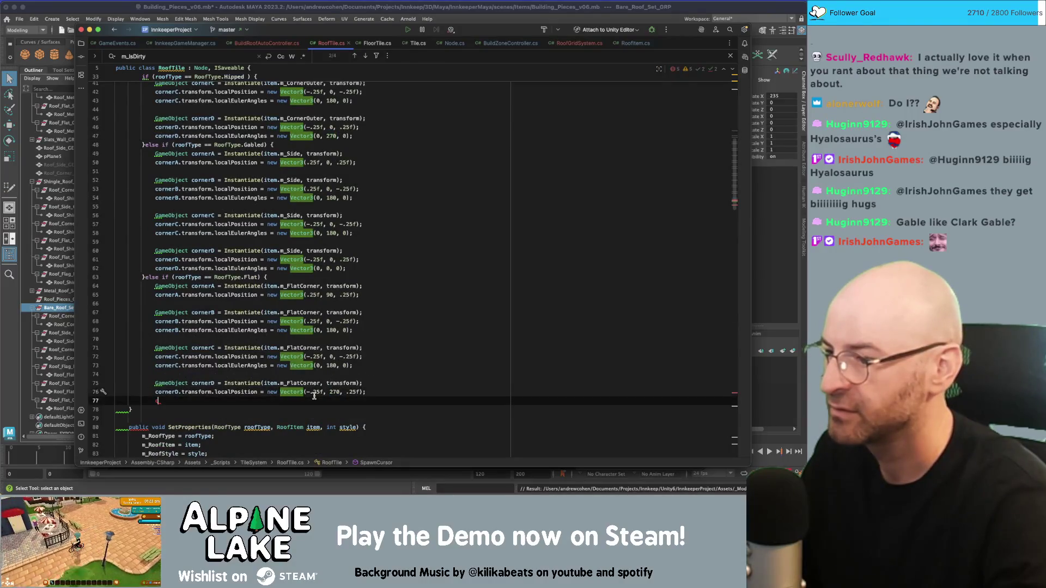
# Step: Add a cornerD.localEulerAngles = new Vector3(0, 0, 0) line below cornerD's position
pyautogui.hotkey('shift', 'Home')
pyautogui.press('BackSpace')
pyautogui.press('BackSpace')
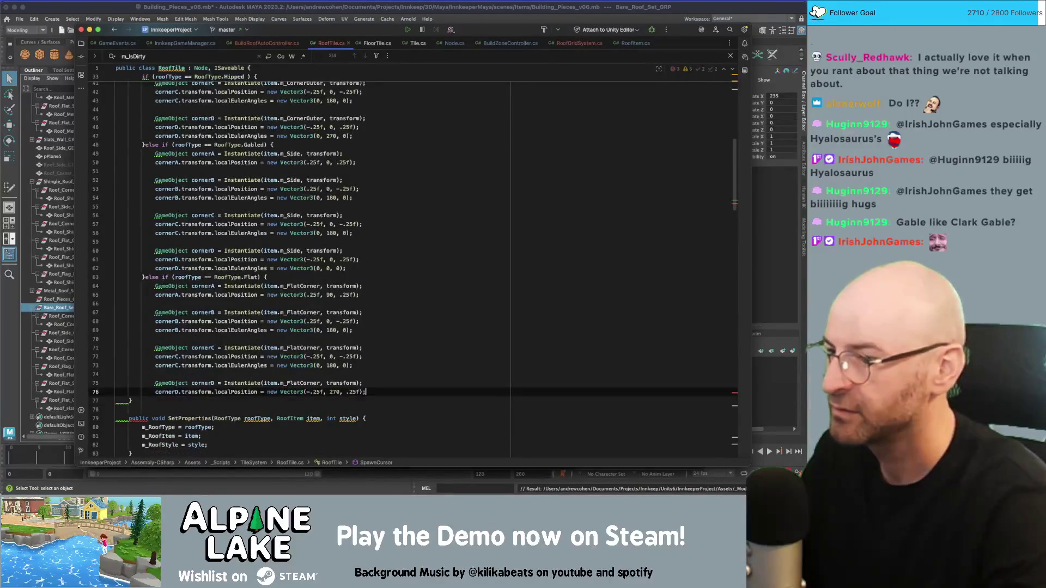
pyautogui.press('Return')
pyautogui.hotkey('shift', 'Home')
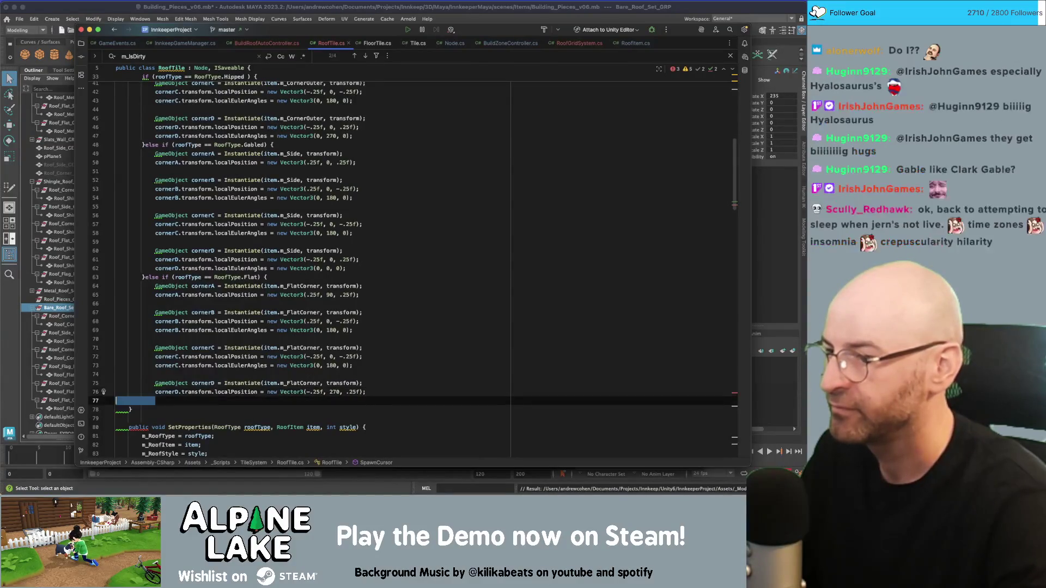
pyautogui.moveTo(346, 268); pyautogui.dragTo(158, 268)
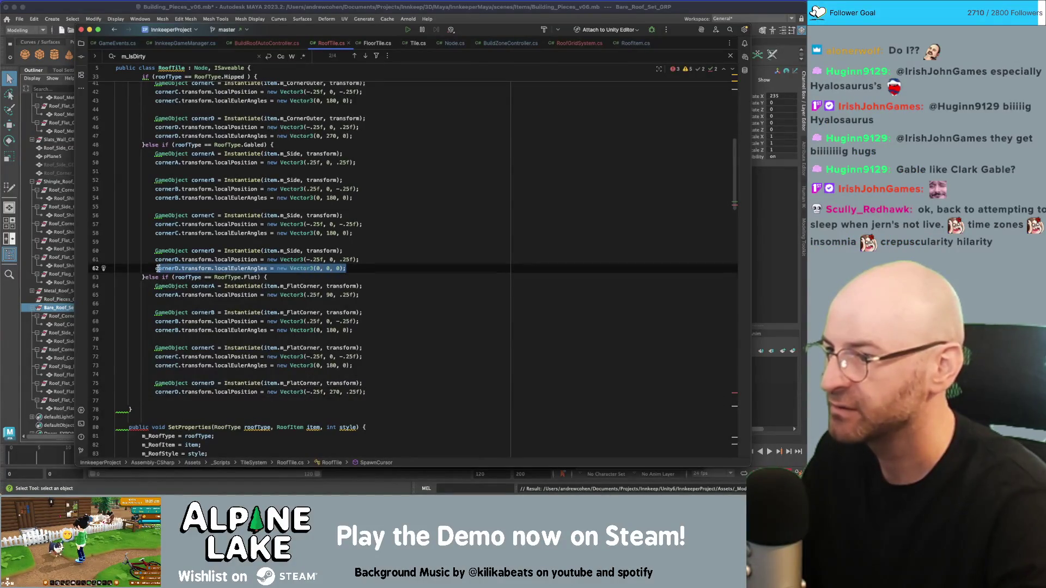
pyautogui.click(366, 387)
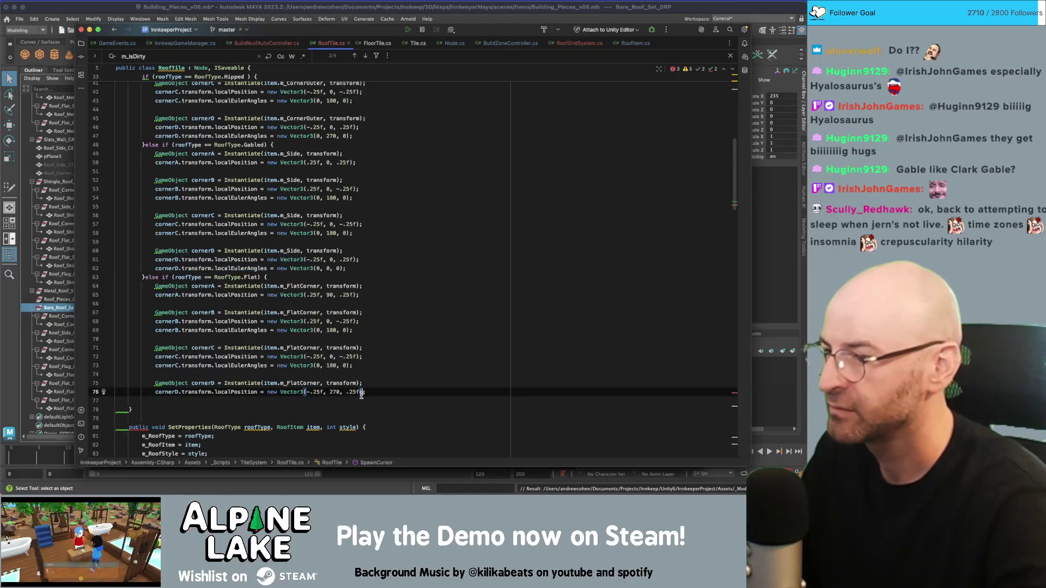
pyautogui.click(308, 392)
pyautogui.press('Down')
pyautogui.hotkey('ctrl', 'v')
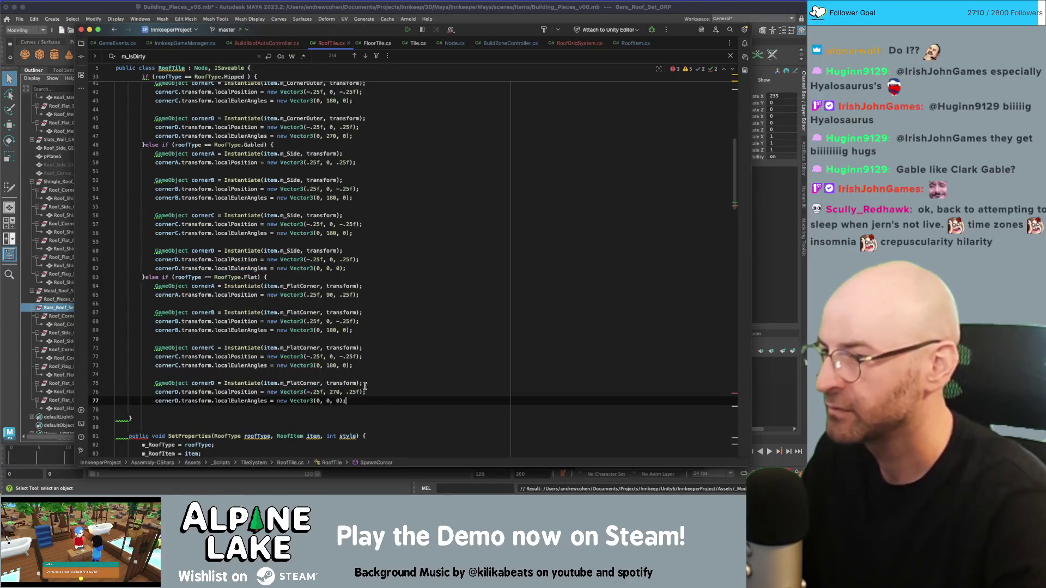
pyautogui.press('Return')
pyautogui.press('BackSpace')
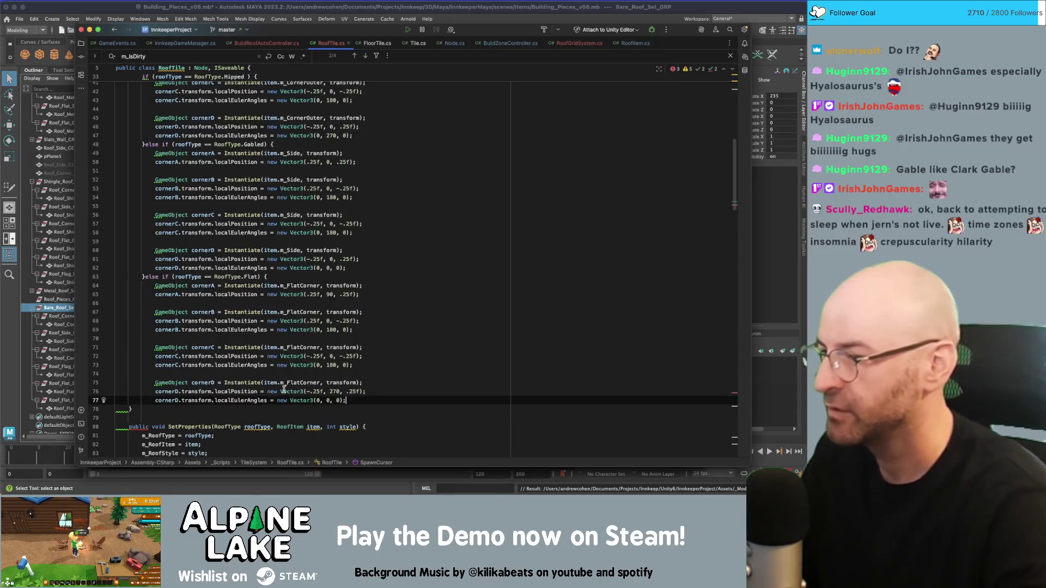
# Step: Close the Flat branch with a closing brace
pyautogui.scroll(-1, 283, 385)
pyautogui.press('Return')
pyautogui.write('}')
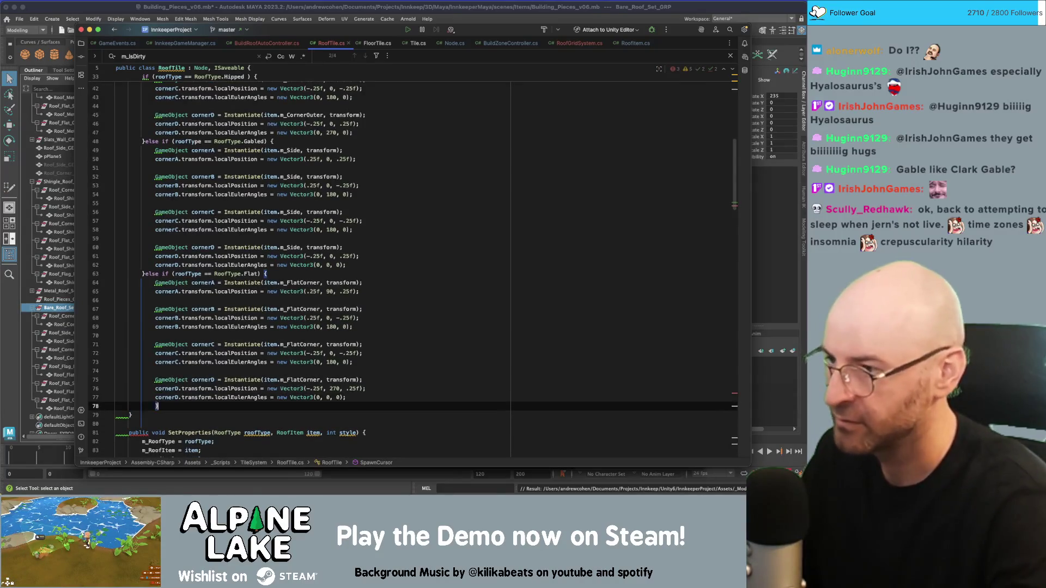
pyautogui.scroll(5, 384, 349)
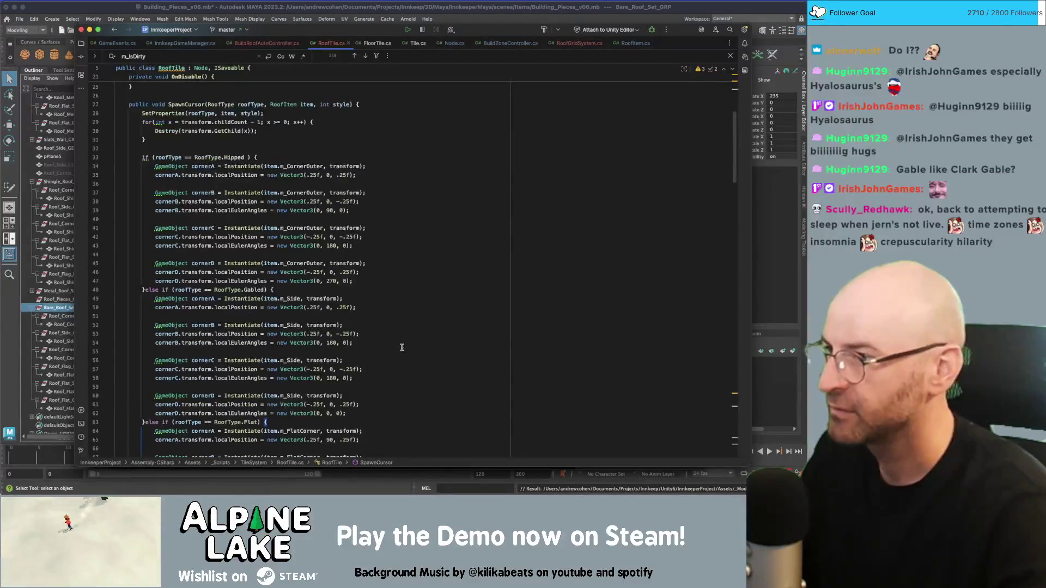
pyautogui.scroll(-4, 266, 403)
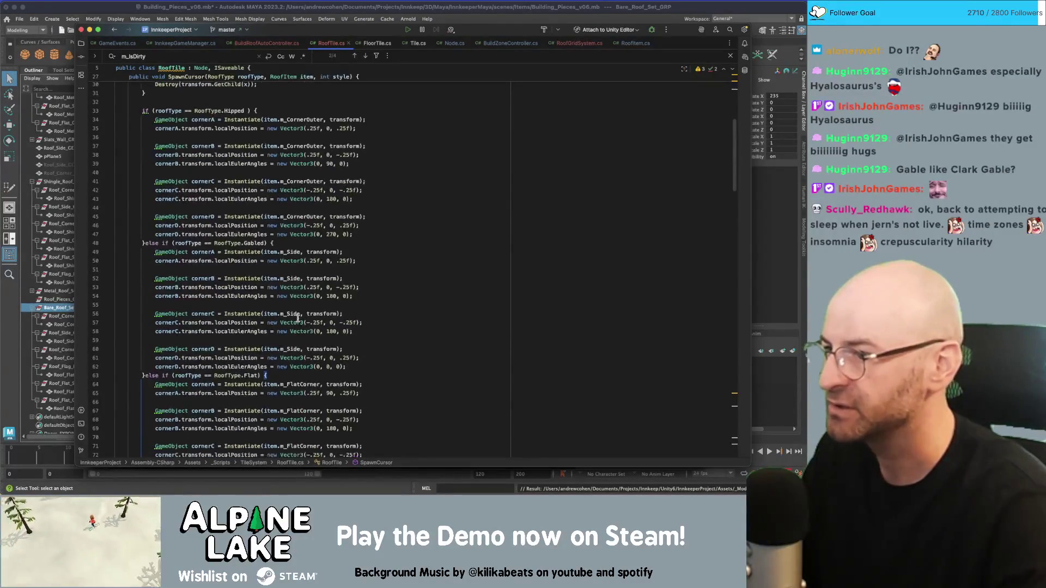
pyautogui.scroll(-4, 392, 247)
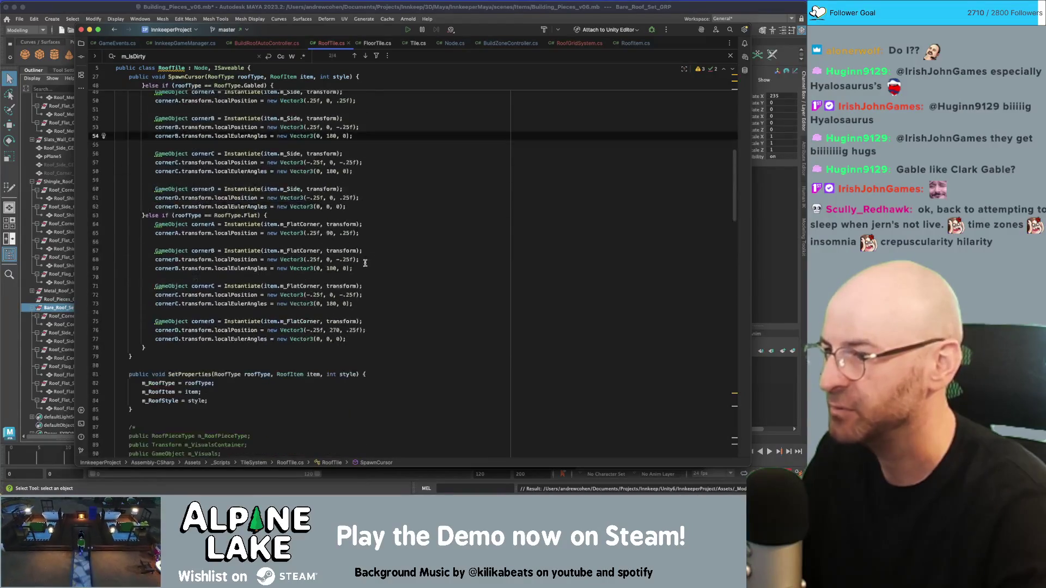
pyautogui.click(248, 335)
pyautogui.click(244, 344)
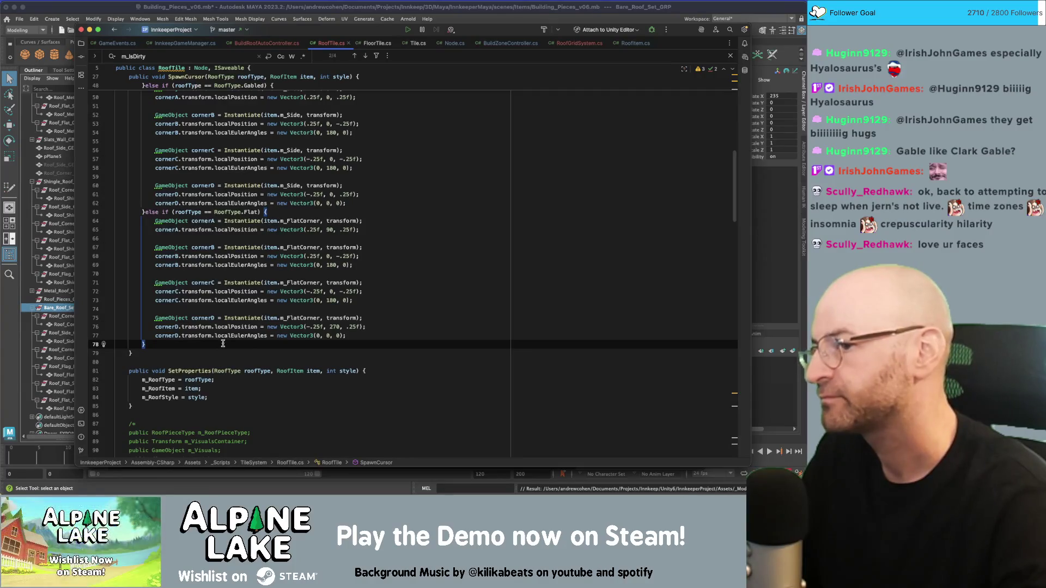
pyautogui.click(388, 227)
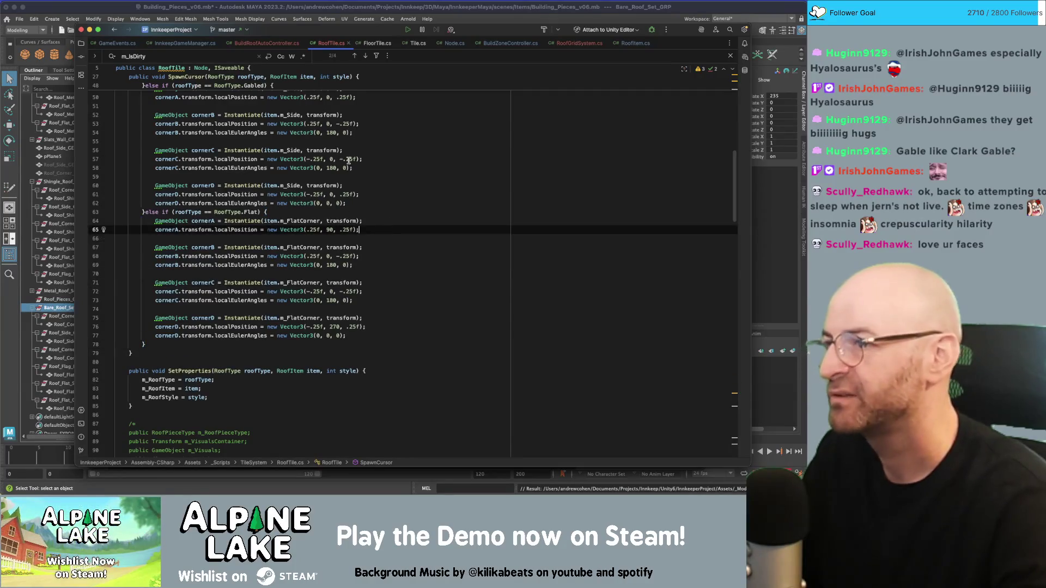
pyautogui.scroll(10, 311, 177)
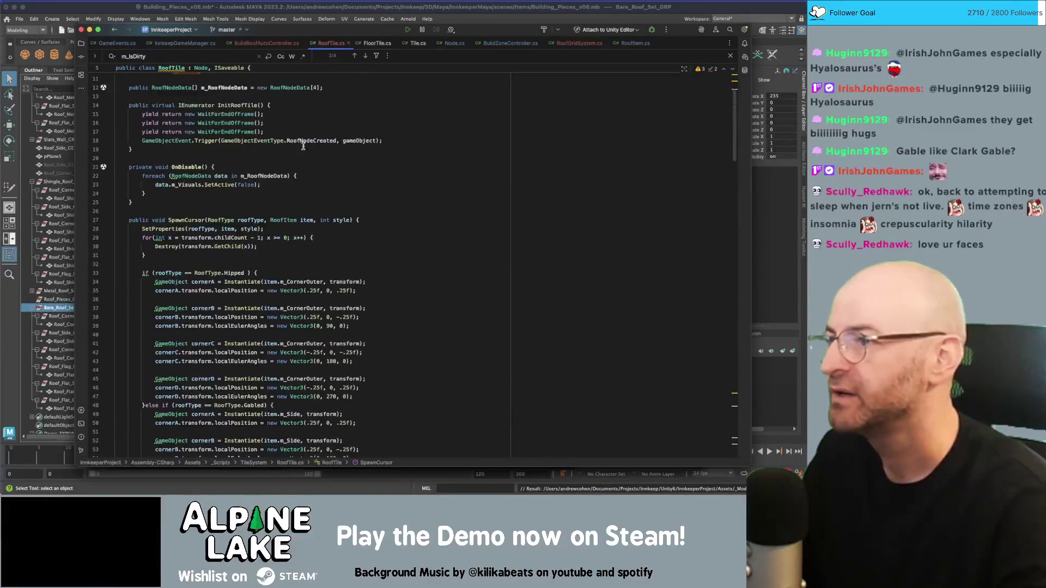
pyautogui.doubleClick(198, 117)
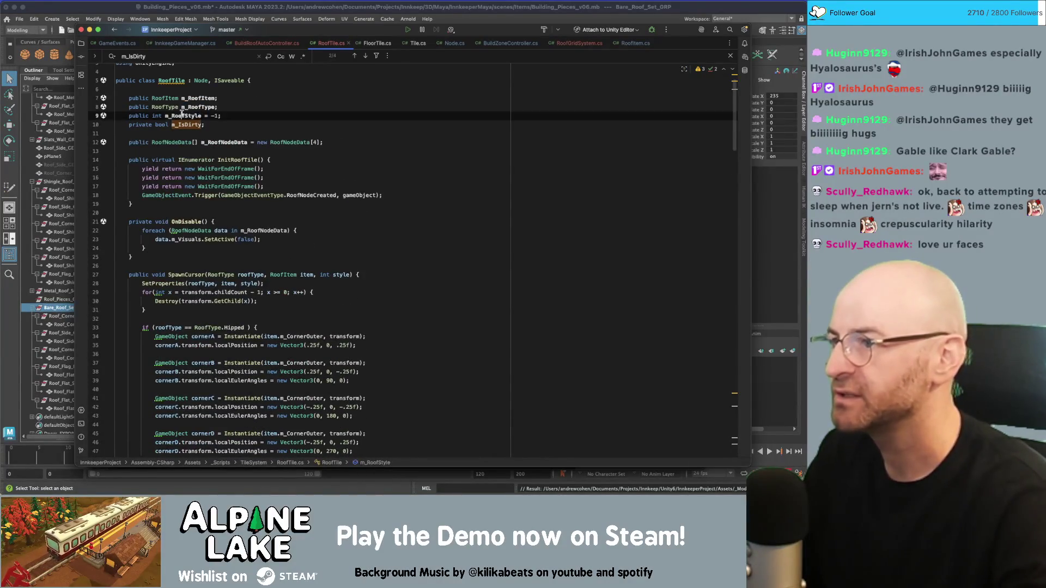
pyautogui.click(227, 142)
pyautogui.click(240, 152)
pyautogui.click(237, 94)
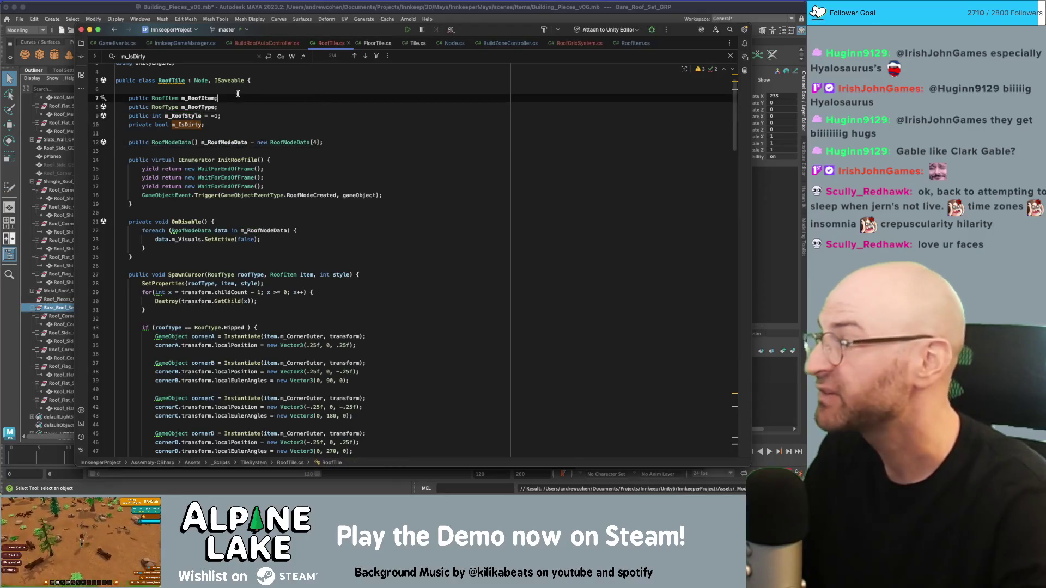
pyautogui.click(275, 103)
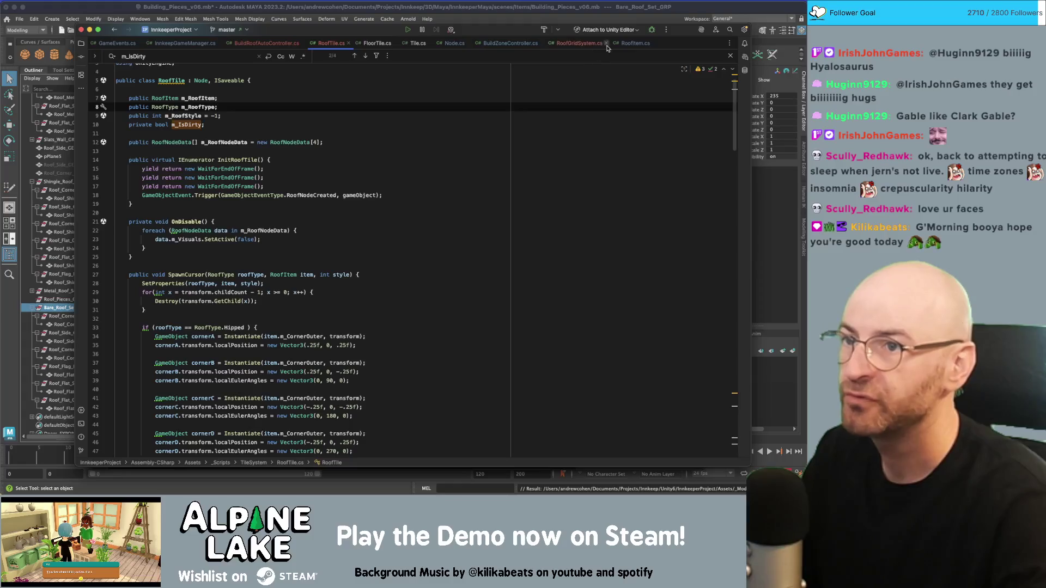
pyautogui.moveTo(580, 46); pyautogui.dragTo(333, 47)
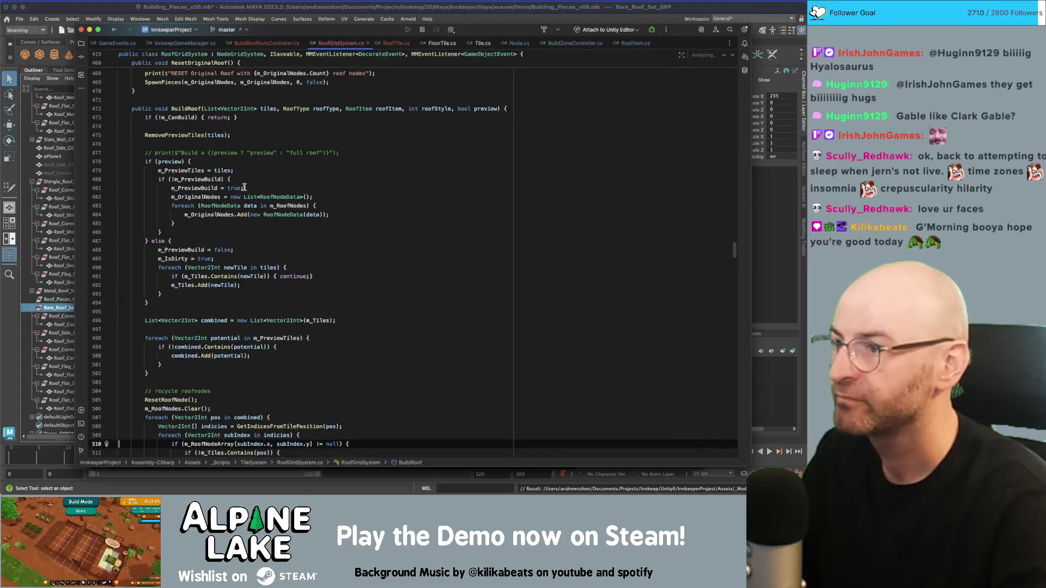
# Step: Browse RoofGridSystem.cs past m_Tiles and RoofNodeData to BuildRoof's else branch near line 491
pyautogui.scroll(-2, 233, 187)
pyautogui.click(206, 229)
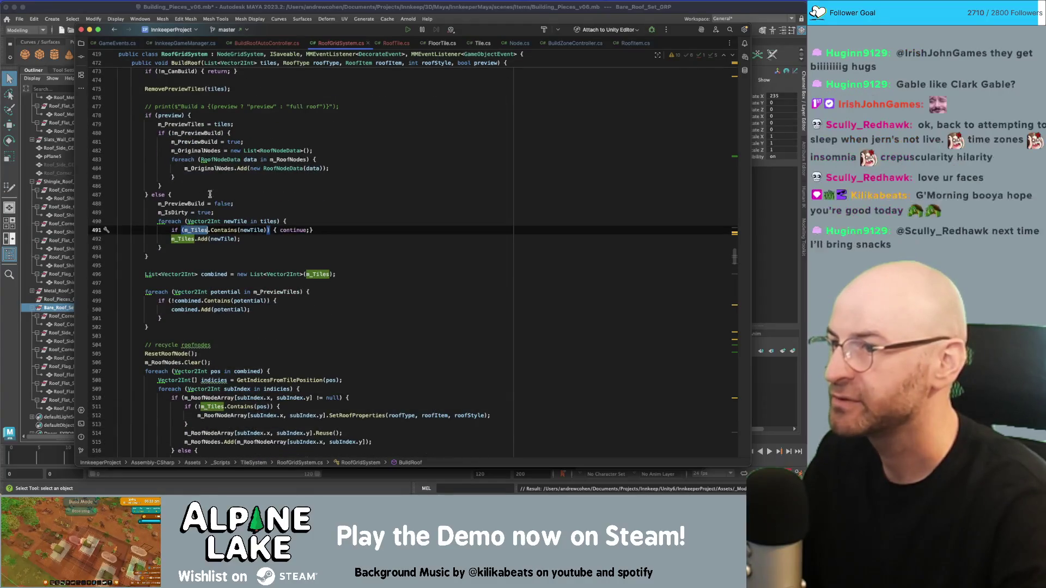
pyautogui.click(210, 203)
pyautogui.doubleClick(221, 202)
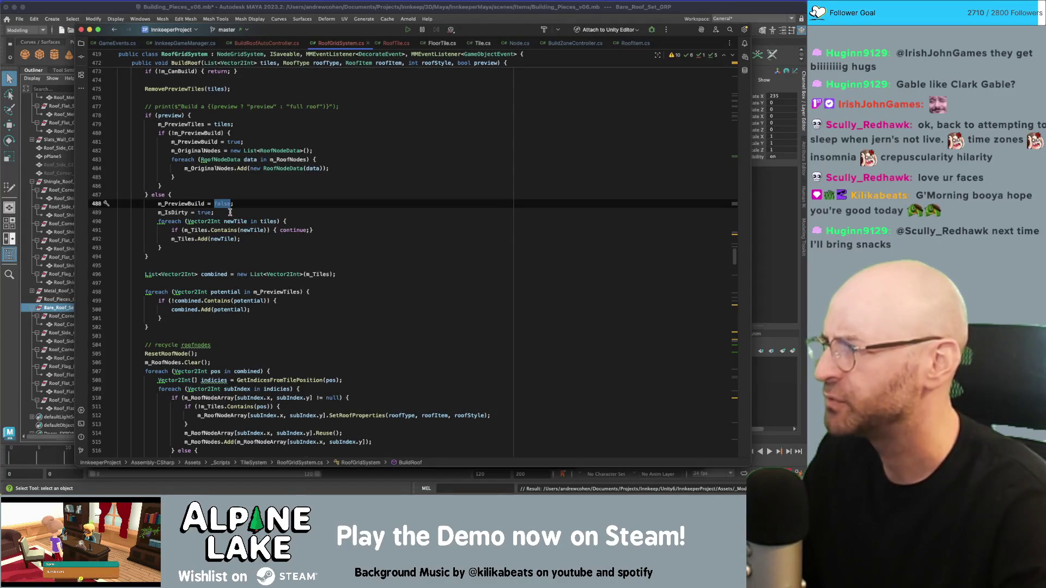
pyautogui.click(708, 231)
pyautogui.moveTo(734, 262)
pyautogui.mouseDown()
pyautogui.moveTo(727, 71)
pyautogui.moveTo(735, 131)
pyautogui.moveTo(739, 85)
pyautogui.mouseUp()
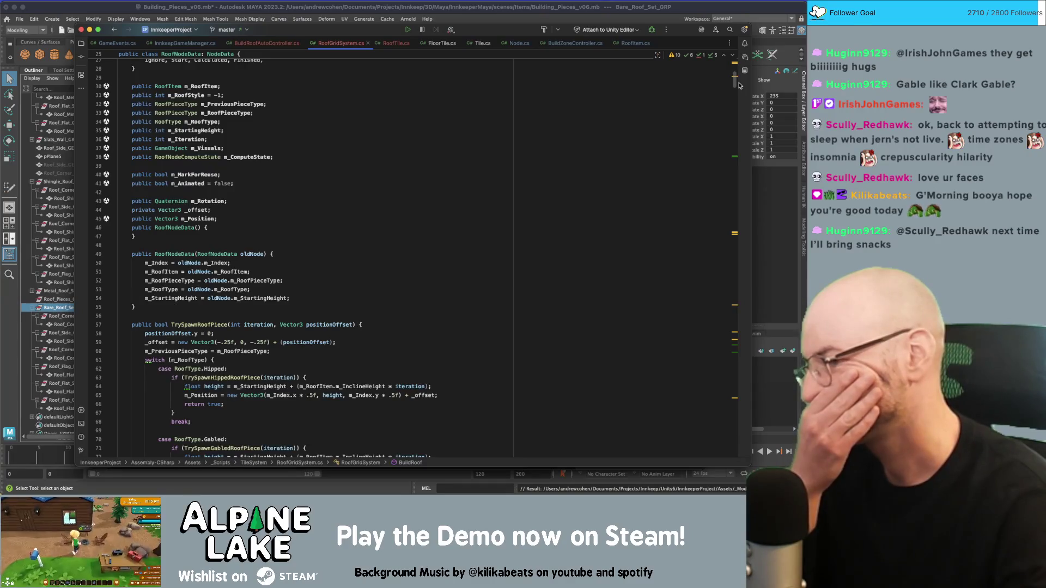
pyautogui.scroll(-1, 739, 85)
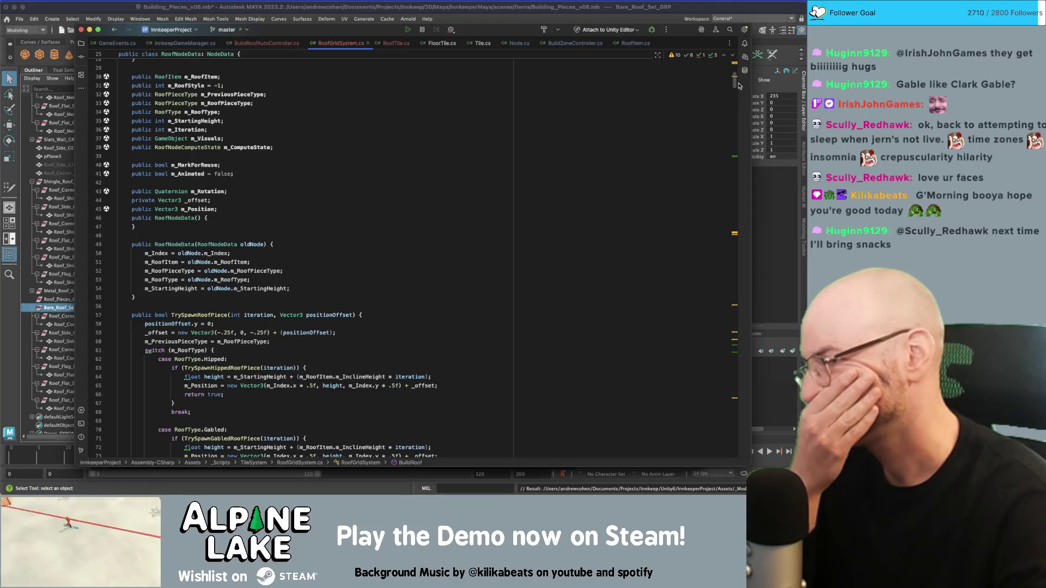
pyautogui.scroll(-8, 739, 85)
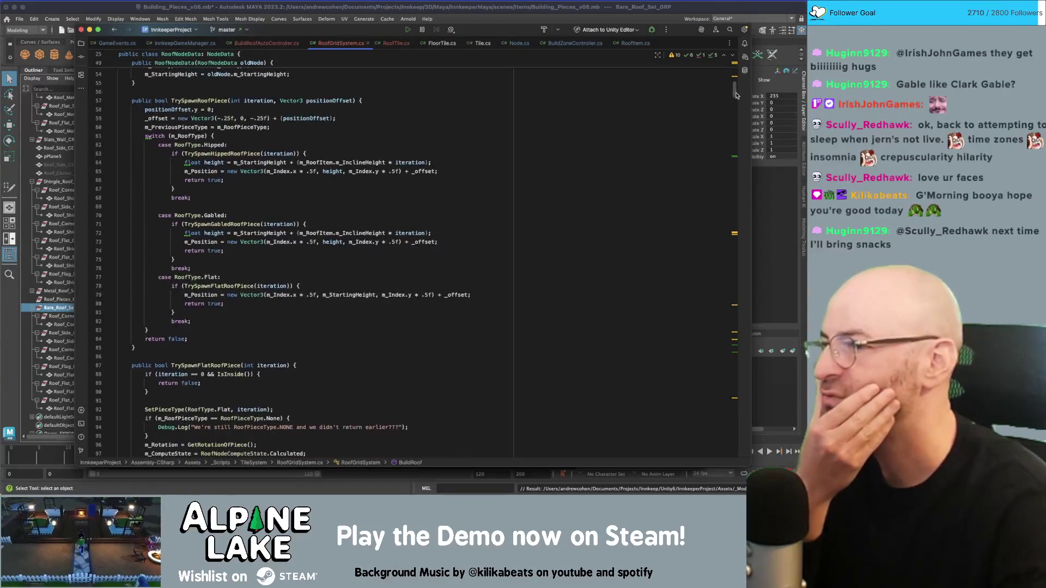
pyautogui.scroll(-4, 736, 97)
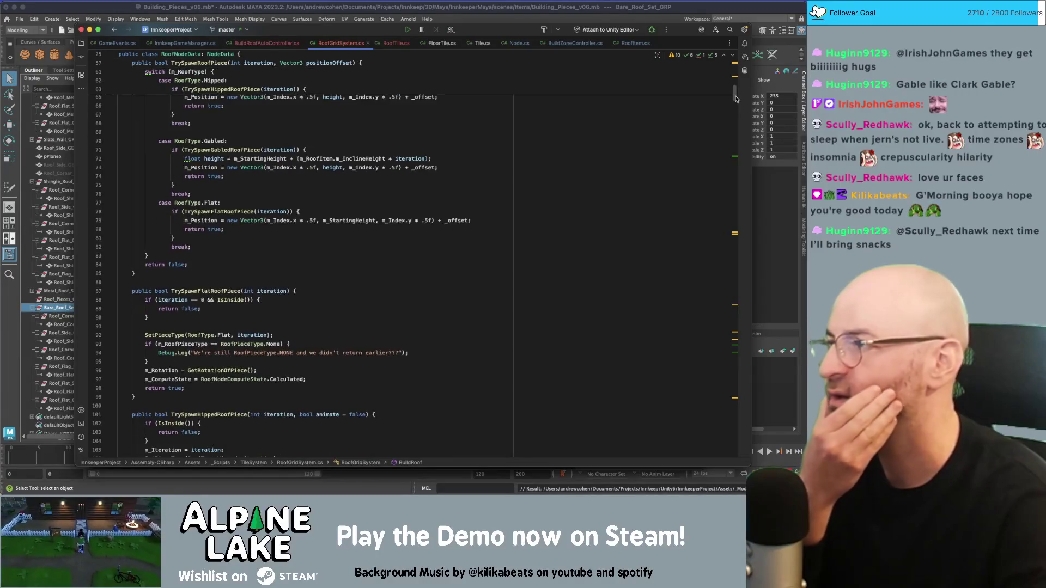
pyautogui.scroll(-6, 735, 98)
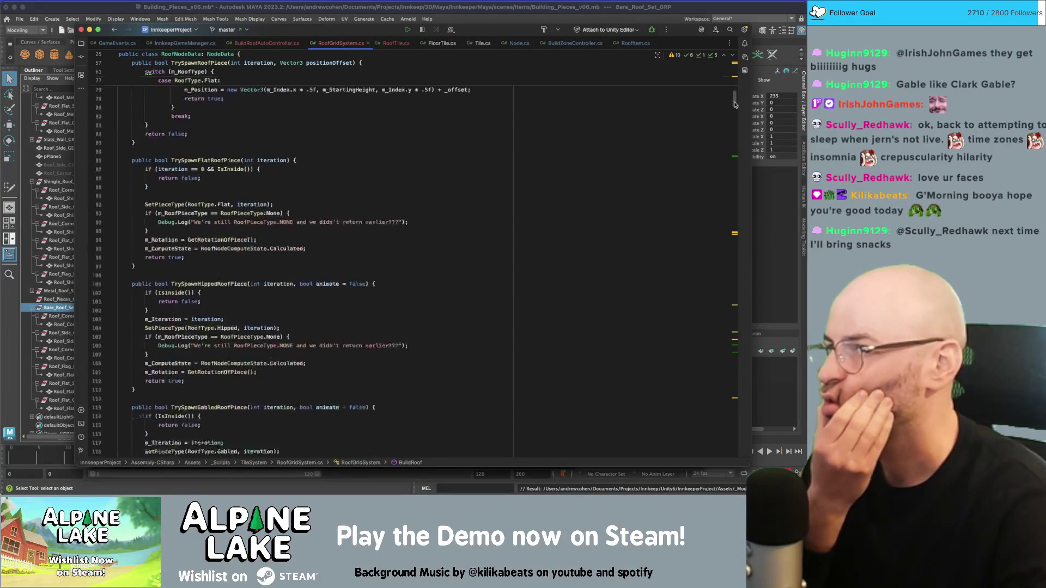
pyautogui.scroll(-1, 733, 108)
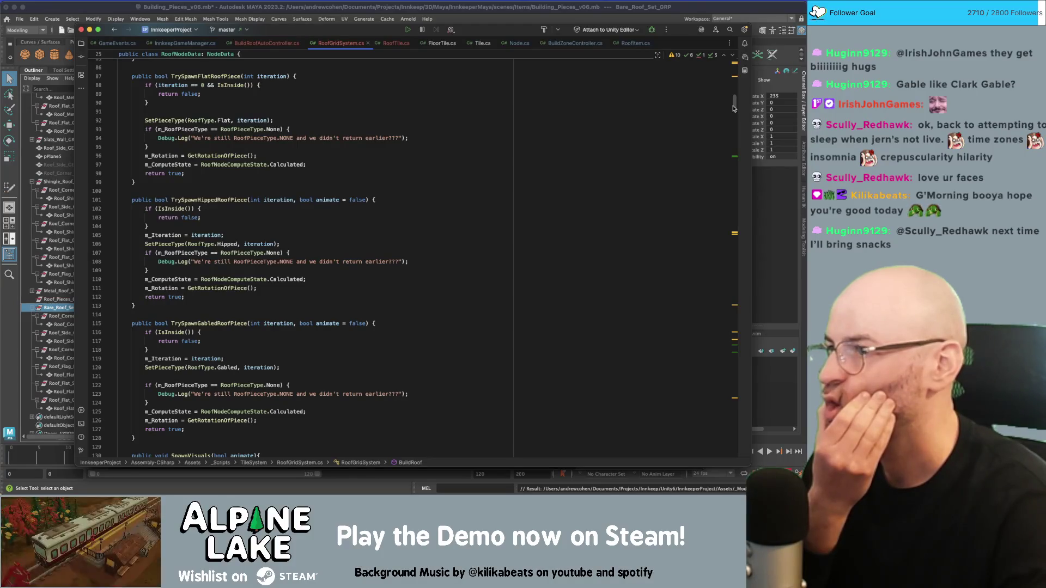
pyautogui.scroll(-12, 732, 109)
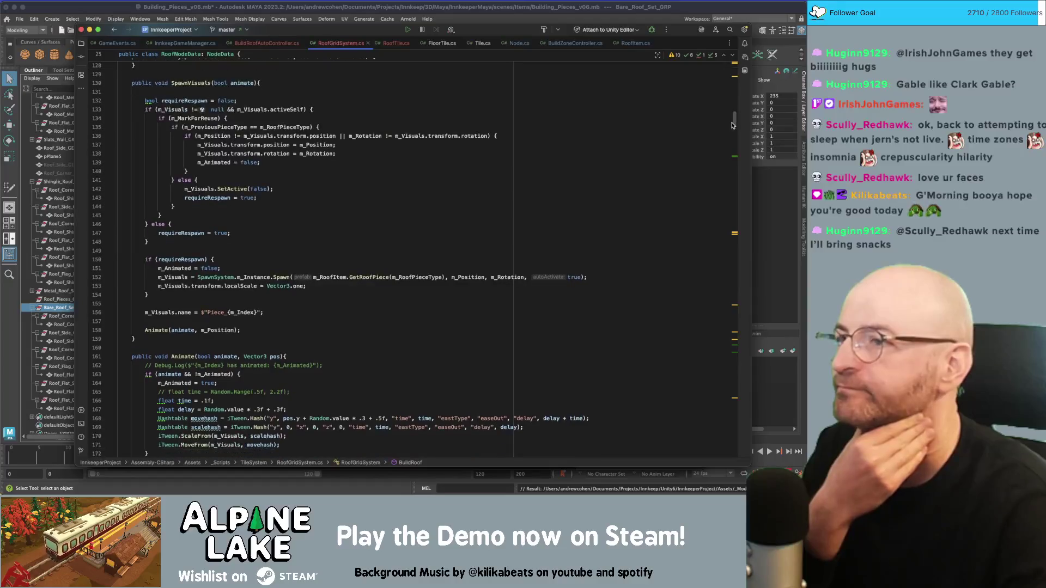
pyautogui.scroll(-5, 733, 125)
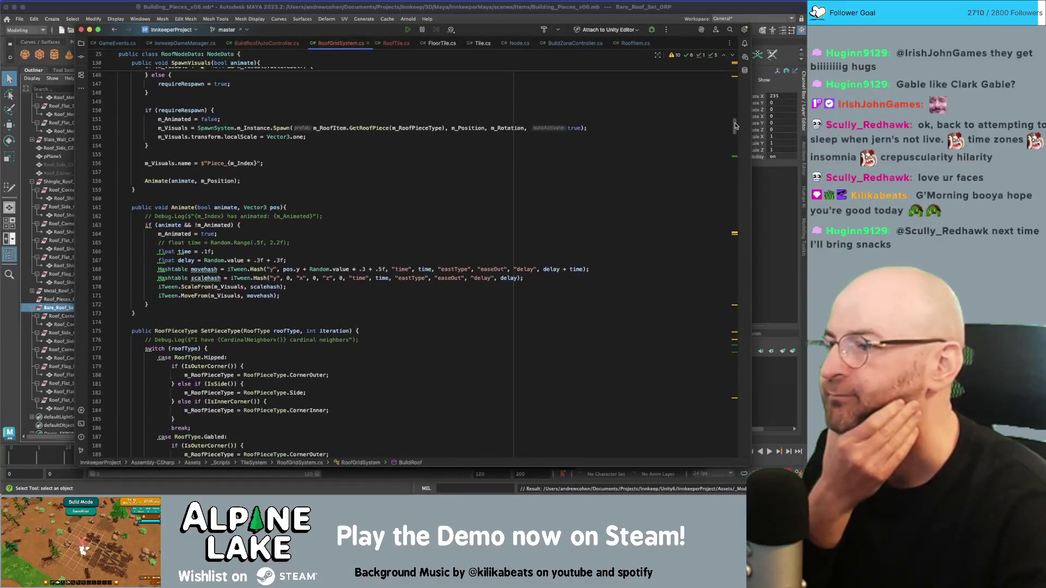
pyautogui.moveTo(735, 125)
pyautogui.mouseDown()
pyautogui.moveTo(739, 98)
pyautogui.moveTo(734, 277)
pyautogui.moveTo(735, 259)
pyautogui.mouseUp()
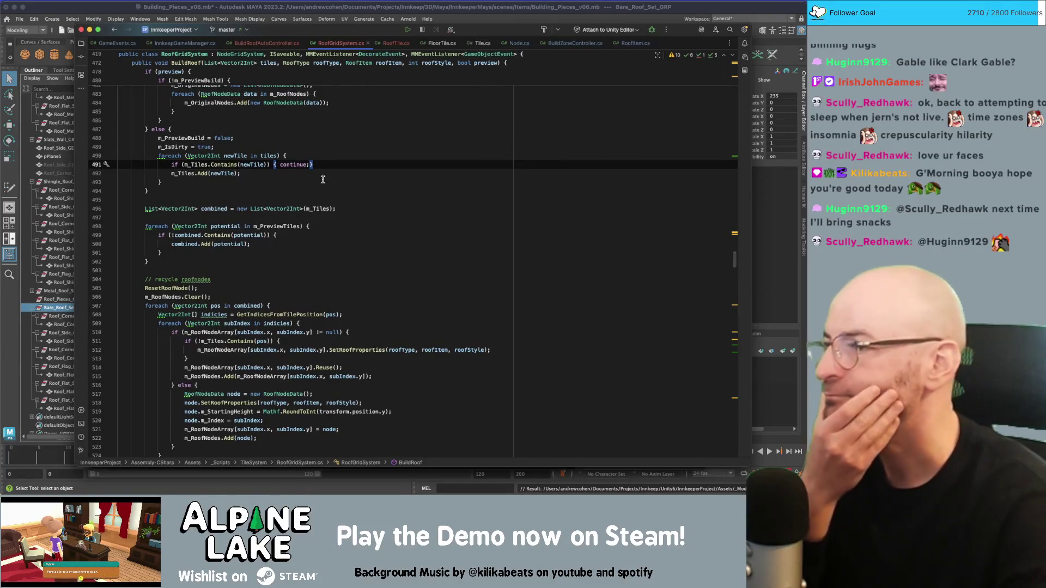
# Step: Insert a blank line 493 after m_Tiles.Add(newTile); in BuildRoof's else branch
pyautogui.click(177, 173)
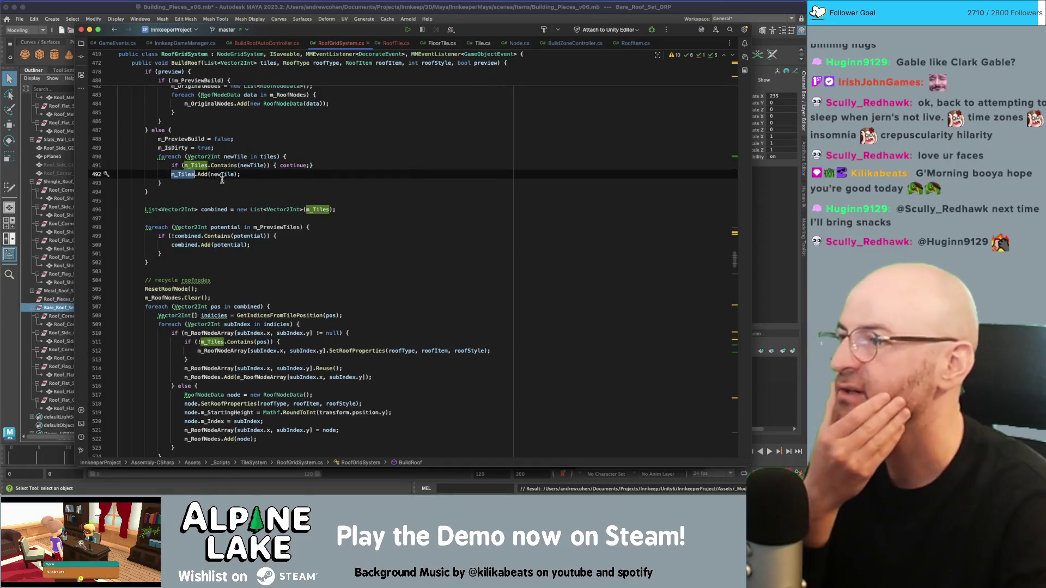
pyautogui.click(253, 174)
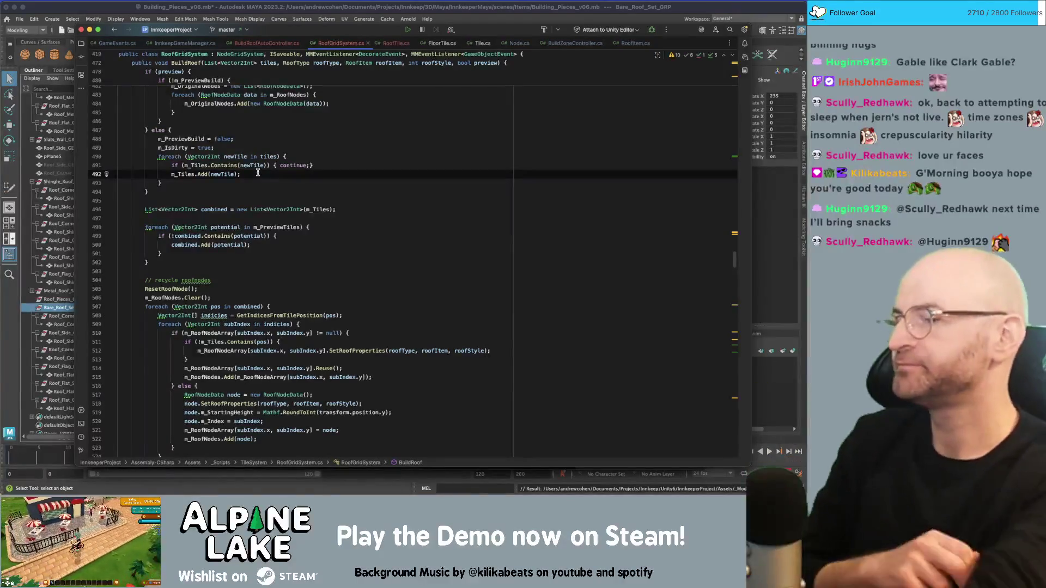
pyautogui.press('Return')
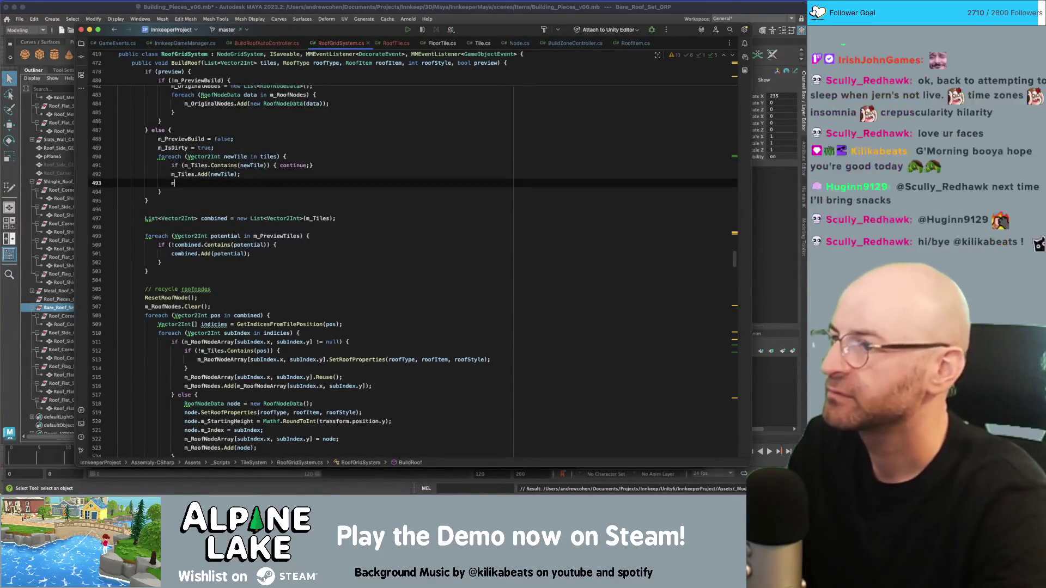
pyautogui.write('m_Tiles.')
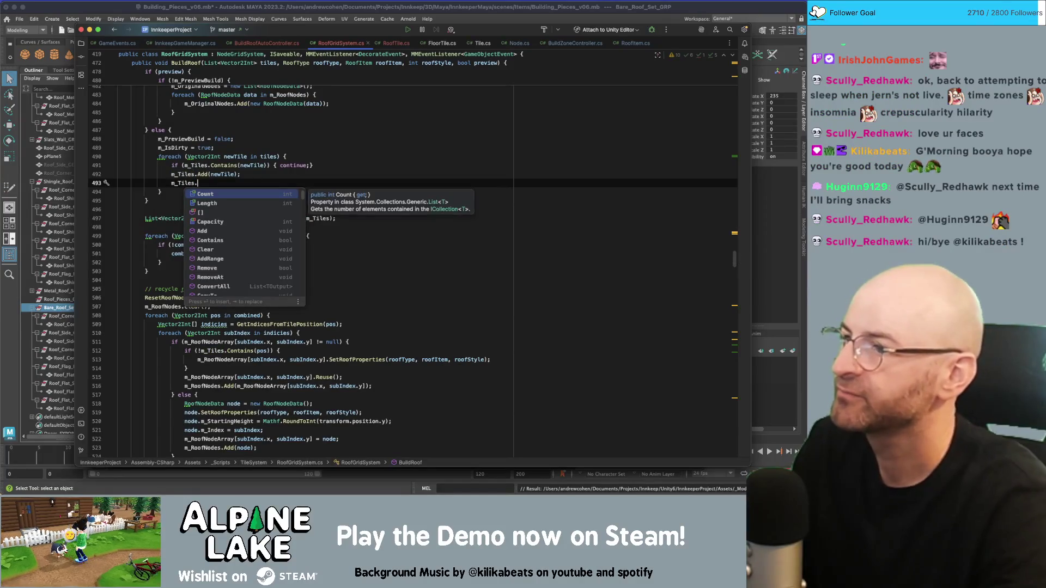
pyautogui.press('BackSpace')
pyautogui.press('BackSpace')
pyautogui.press('BackSpace')
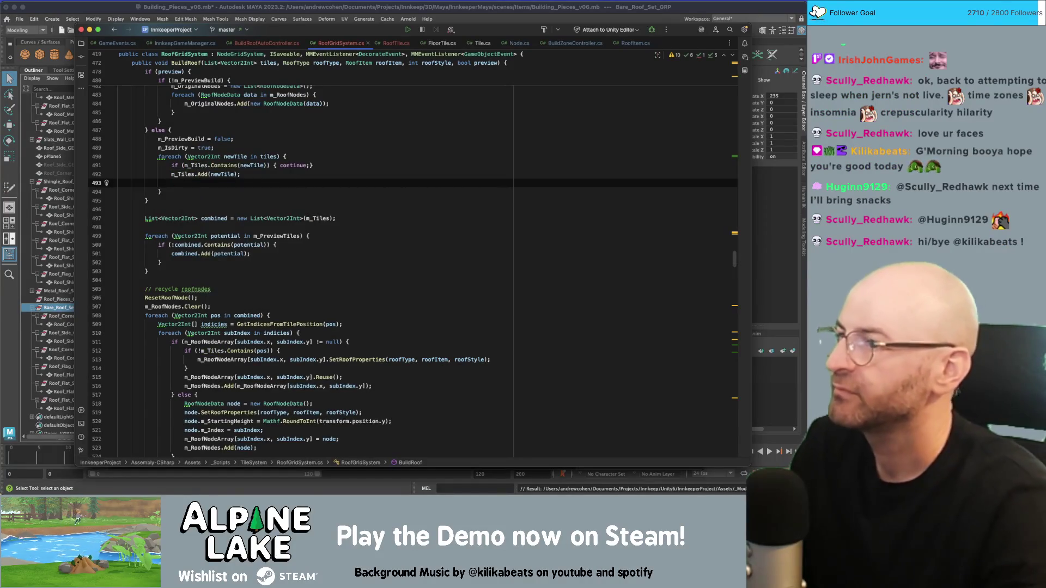
pyautogui.scroll(1, 198, 193)
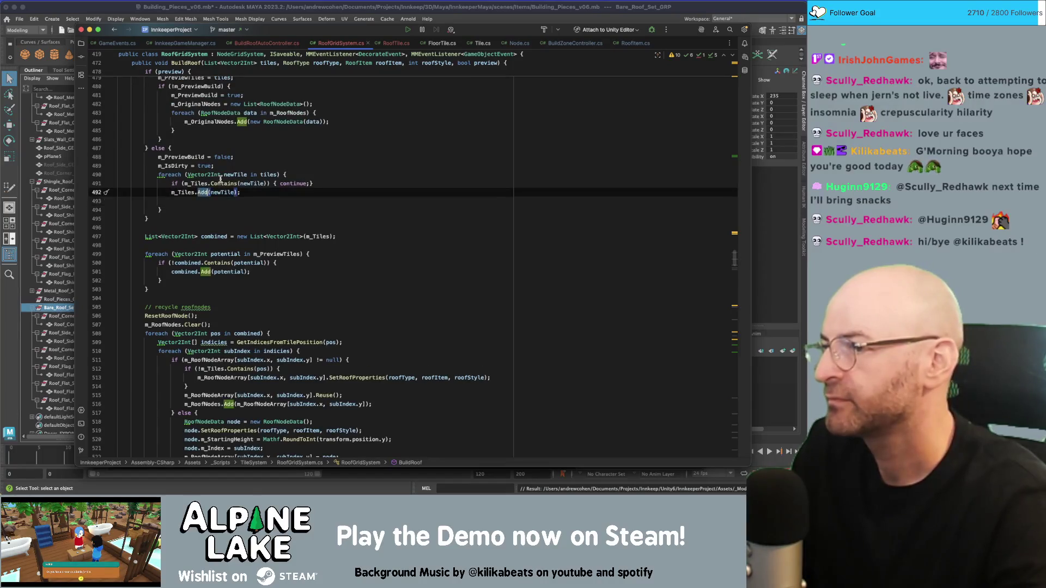
pyautogui.click(267, 192)
pyautogui.press('Return')
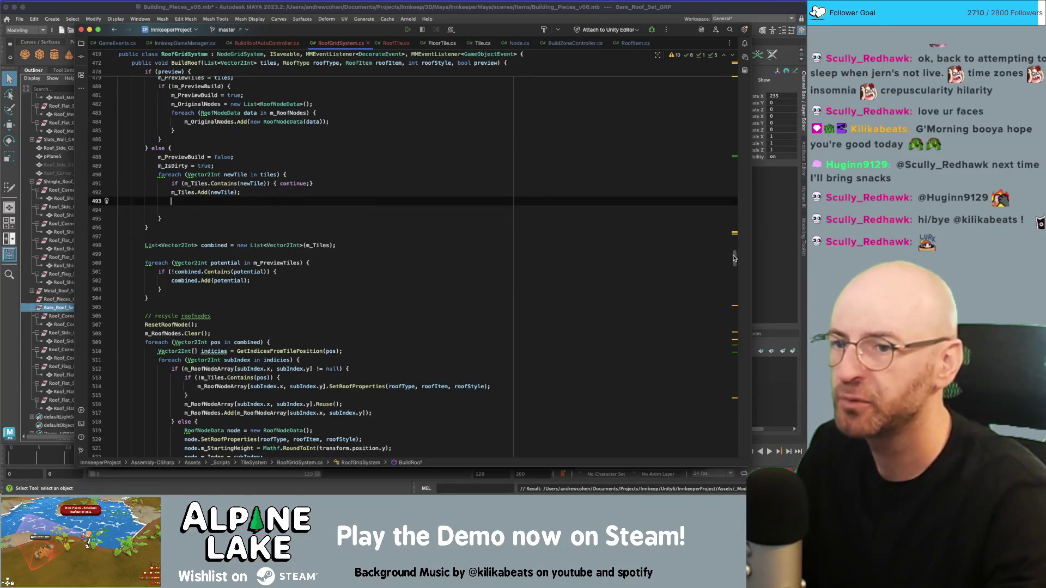
pyautogui.scroll(20, 734, 258)
# Step: Type a SaveablePrefab m_RoofTiles; field below m_Animated, then clear that line
pyautogui.click(575, 228)
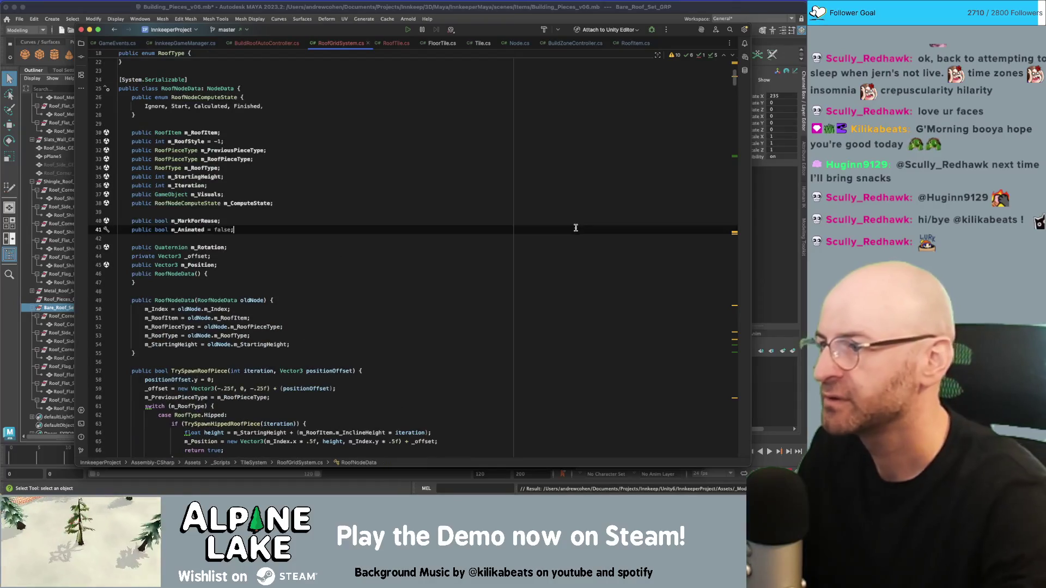
pyautogui.press('Down')
pyautogui.press('Return')
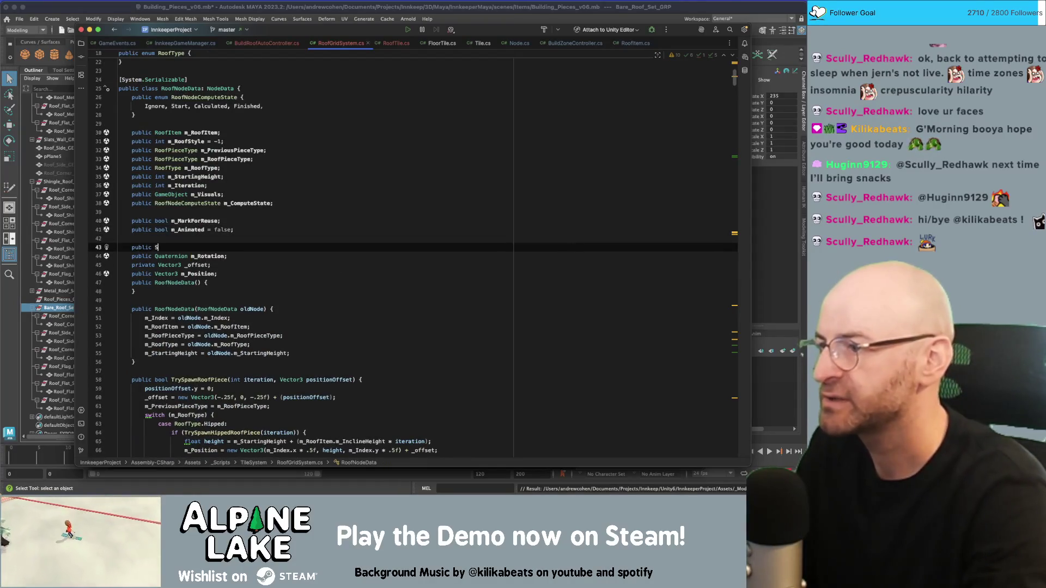
pyautogui.write('aveablePrefab m_RoofTile')
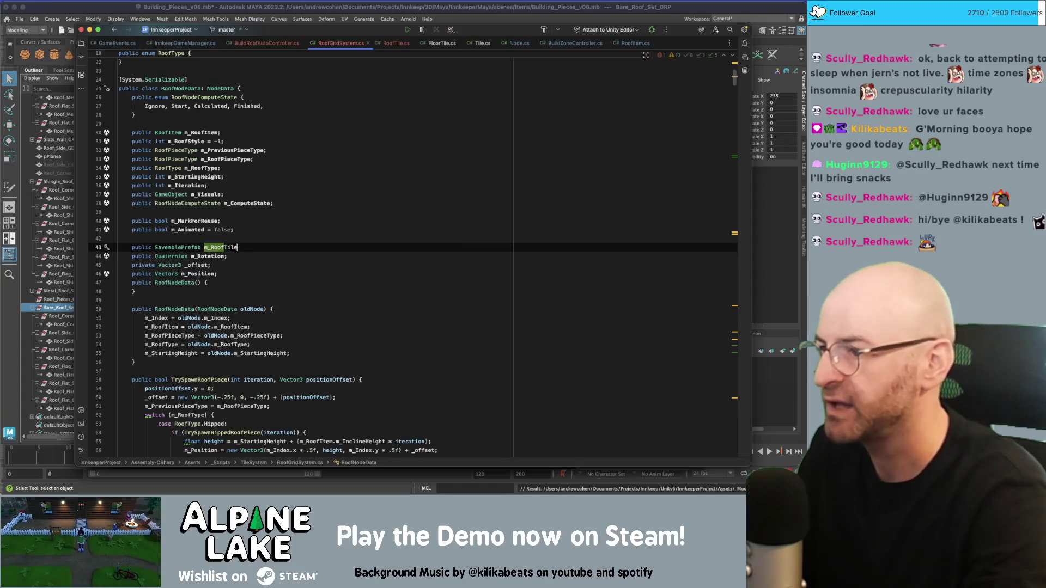
pyautogui.write('s;')
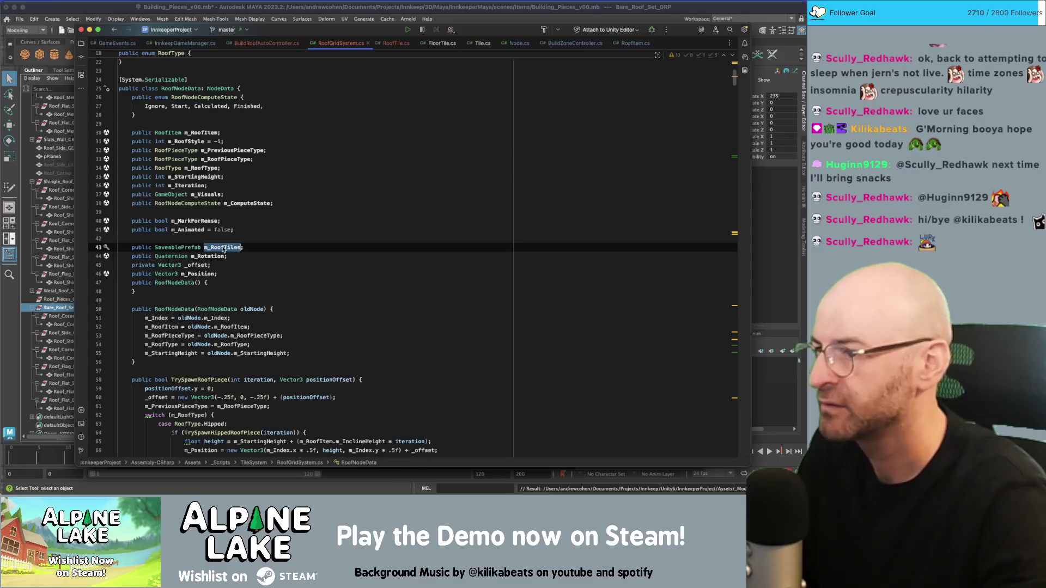
pyautogui.scroll(-15, 735, 153)
pyautogui.scroll(12, 497, 117)
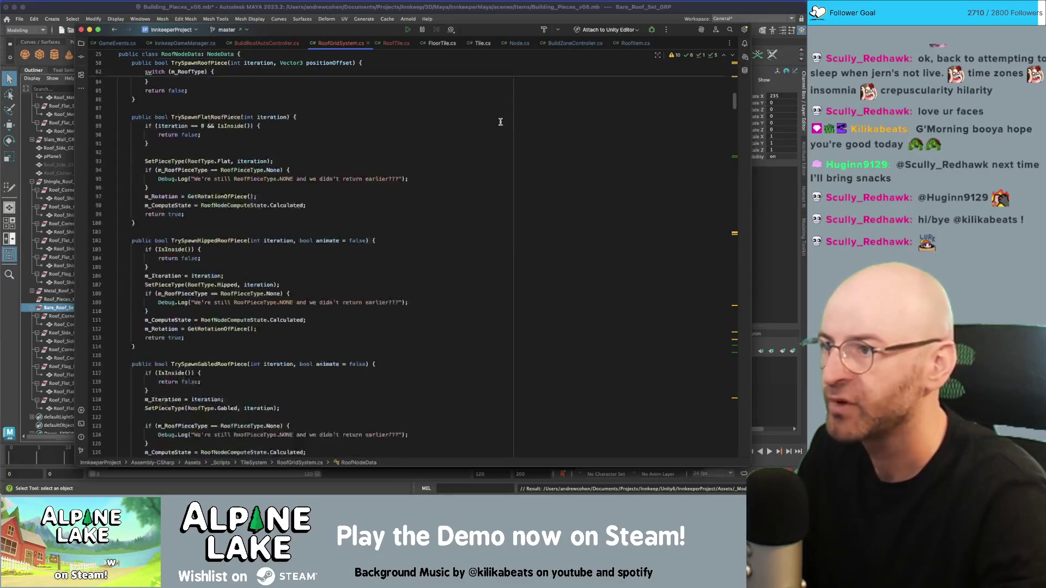
pyautogui.hotkey('shift', 'Home')
pyautogui.press('BackSpace')
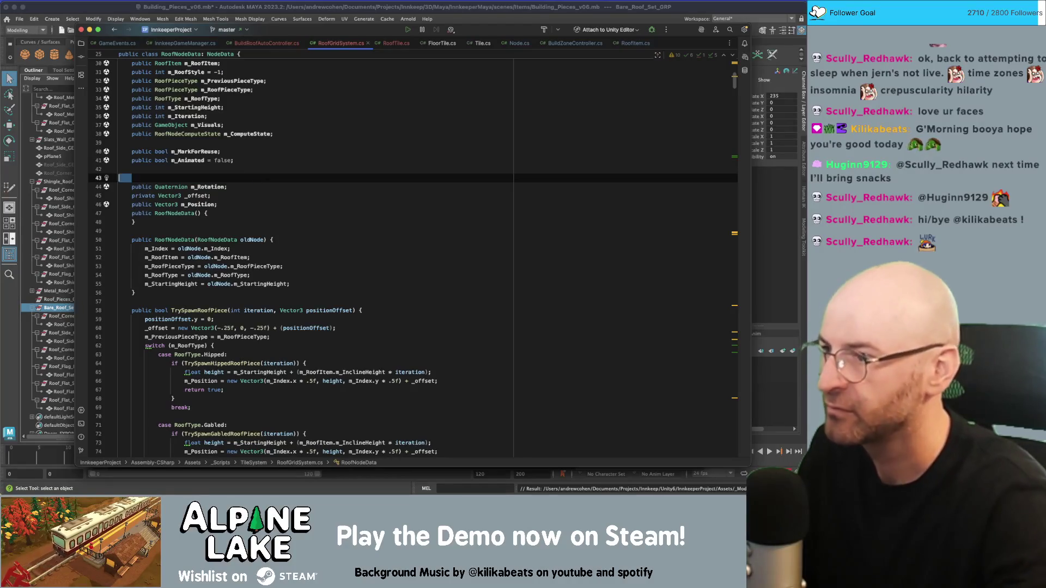
# Step: Scroll down to BuildRoof's roof-node recycling code
pyautogui.scroll(-15, 357, 175)
pyautogui.scroll(-15, 357, 175)
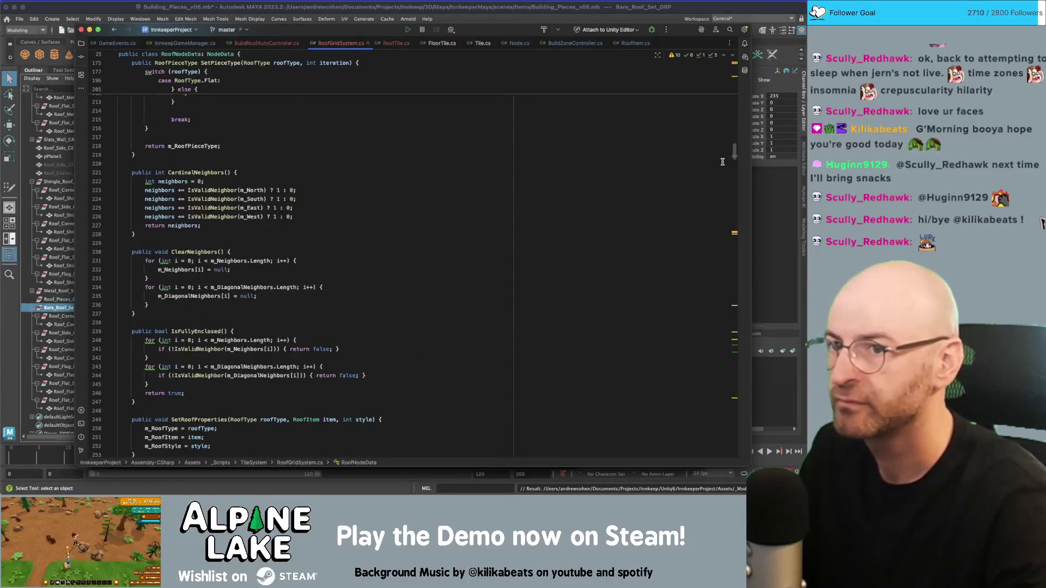
pyautogui.moveTo(734, 153); pyautogui.dragTo(736, 272)
pyautogui.scroll(12, 506, 261)
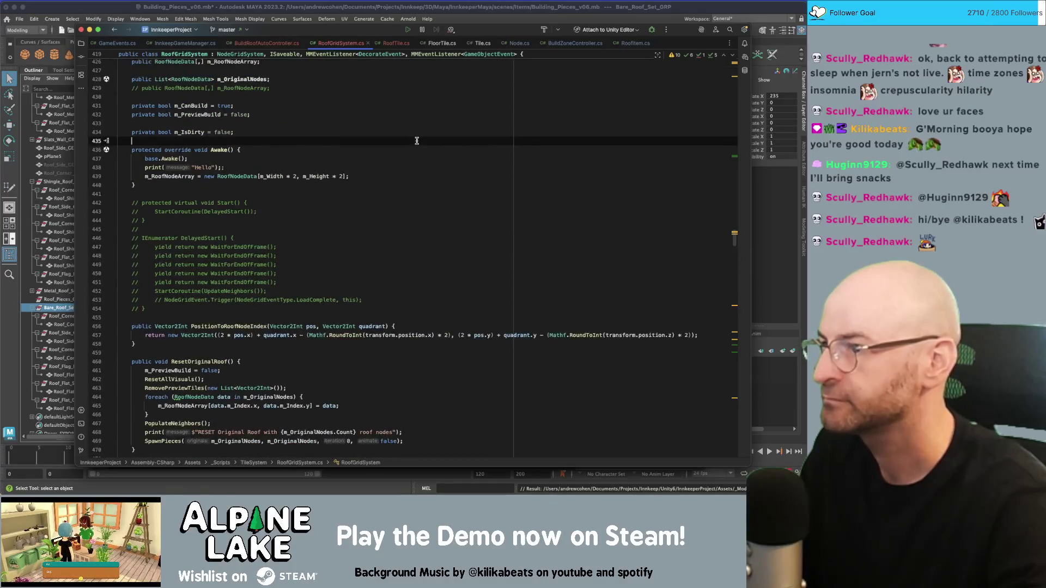
# Step: Write GameObject roofTile = m_RoofTiles.Retrieve<GameObject>(); on the empty loop line
pyautogui.scroll(-3, 405, 157)
pyautogui.scroll(-6, 326, 245)
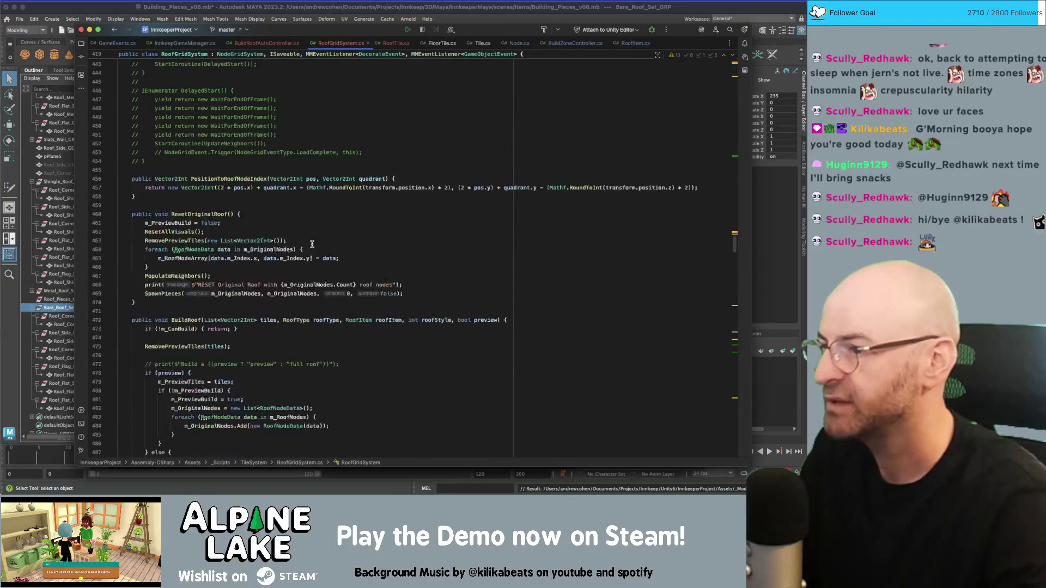
pyautogui.click(213, 401)
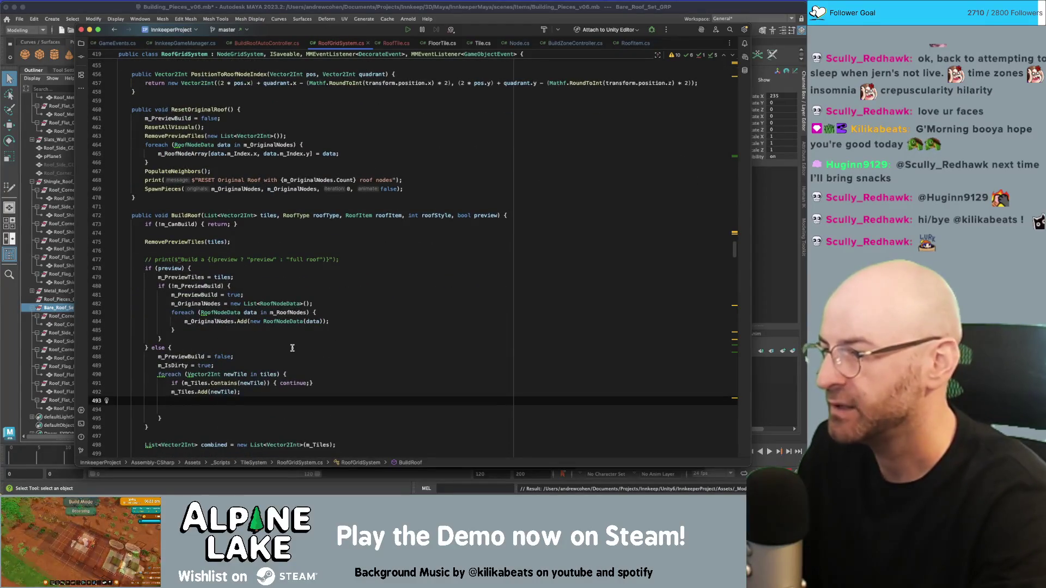
pyautogui.write('m')
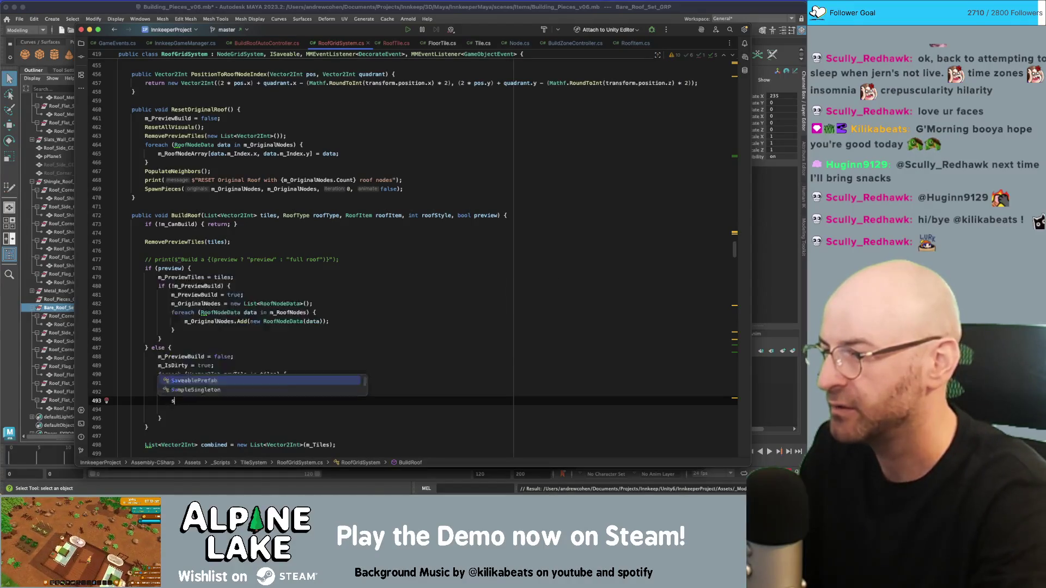
pyautogui.write('_RoofTi')
pyautogui.press('Return')
pyautogui.write('.Ret')
pyautogui.press('Return')
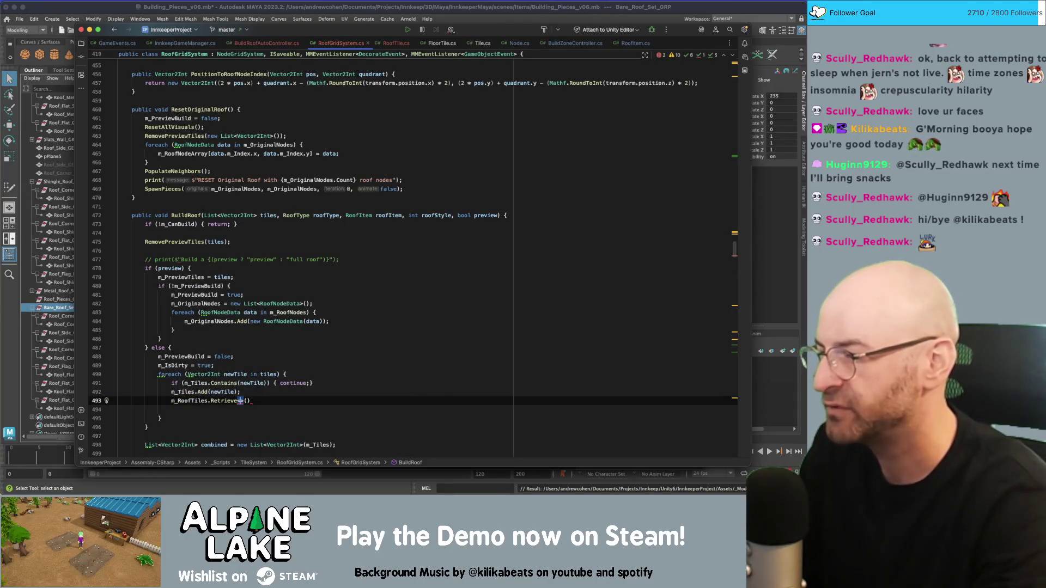
pyautogui.write('RoofTile')
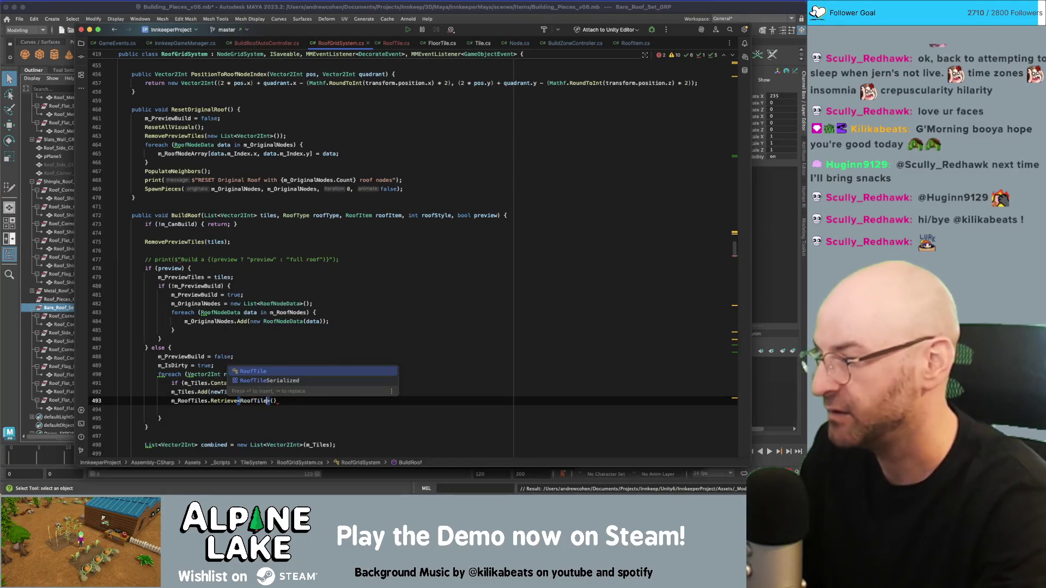
pyautogui.press('Right')
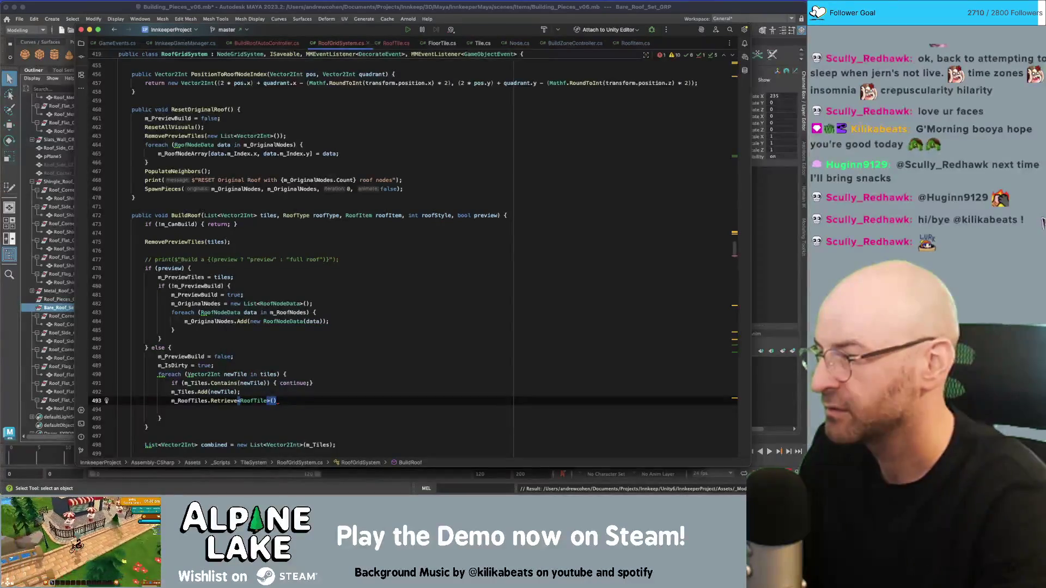
pyautogui.doubleClick(253, 401)
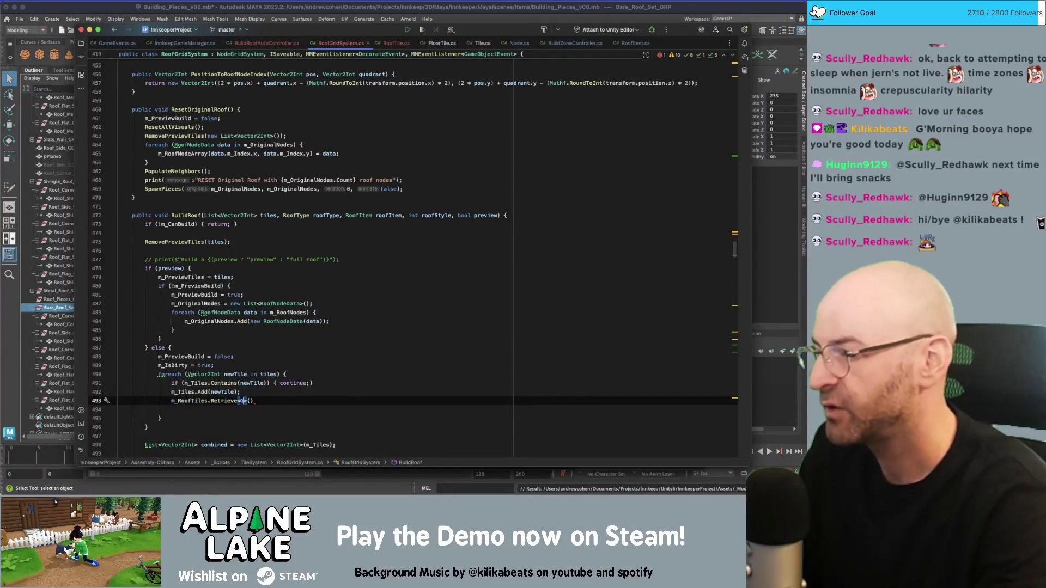
pyautogui.write('GameObject')
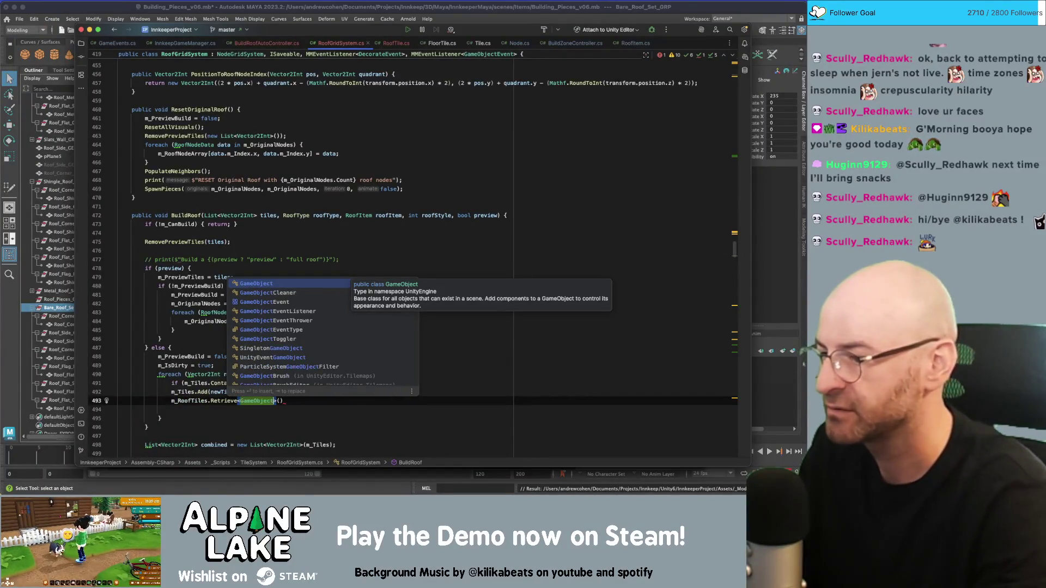
pyautogui.press('Right')
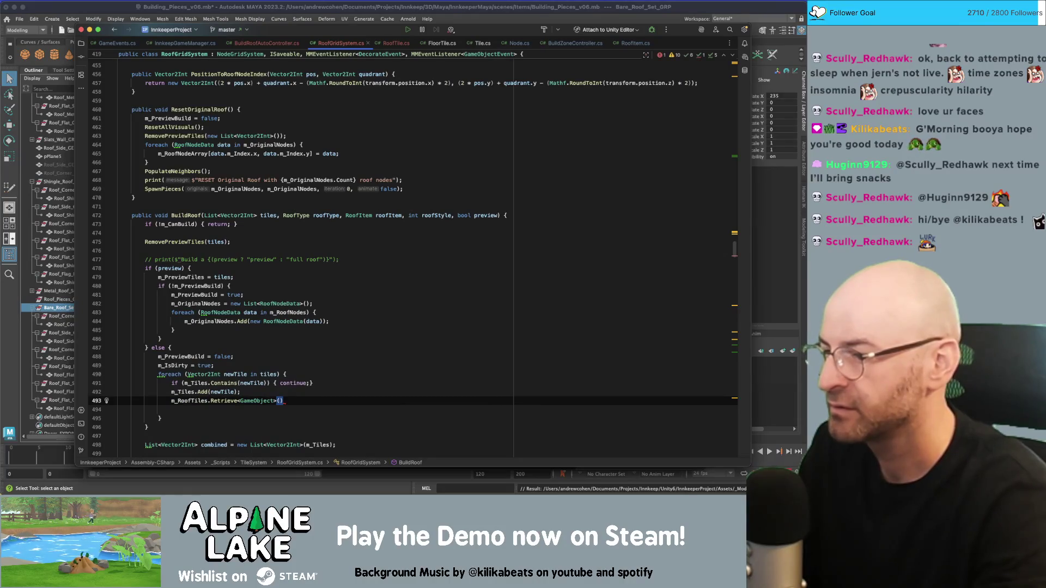
pyautogui.hotkey('alt', 'shift', 'Left')
pyautogui.press('BackSpace')
pyautogui.press('BackSpace')
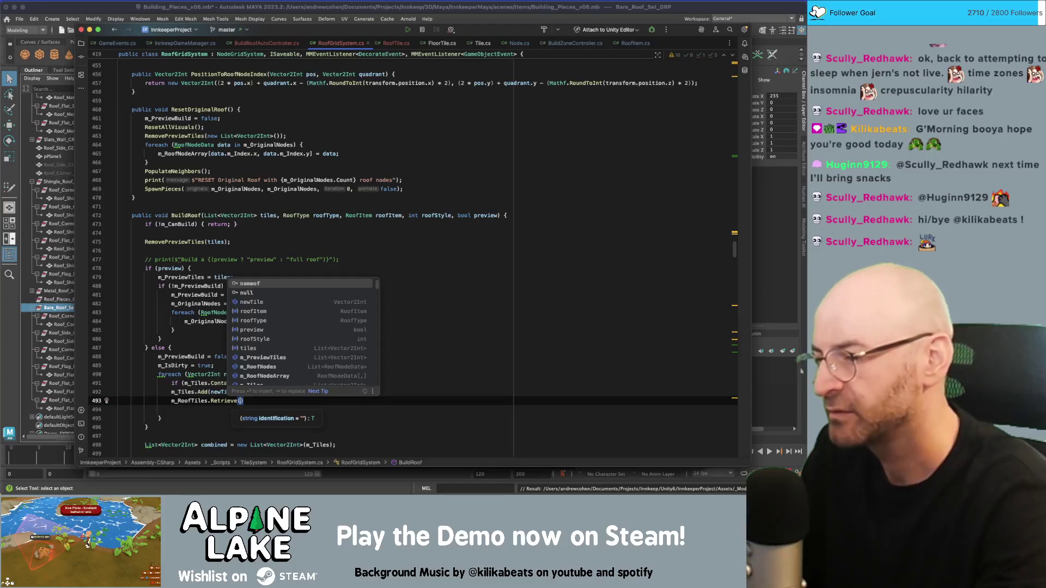
pyautogui.write(';')
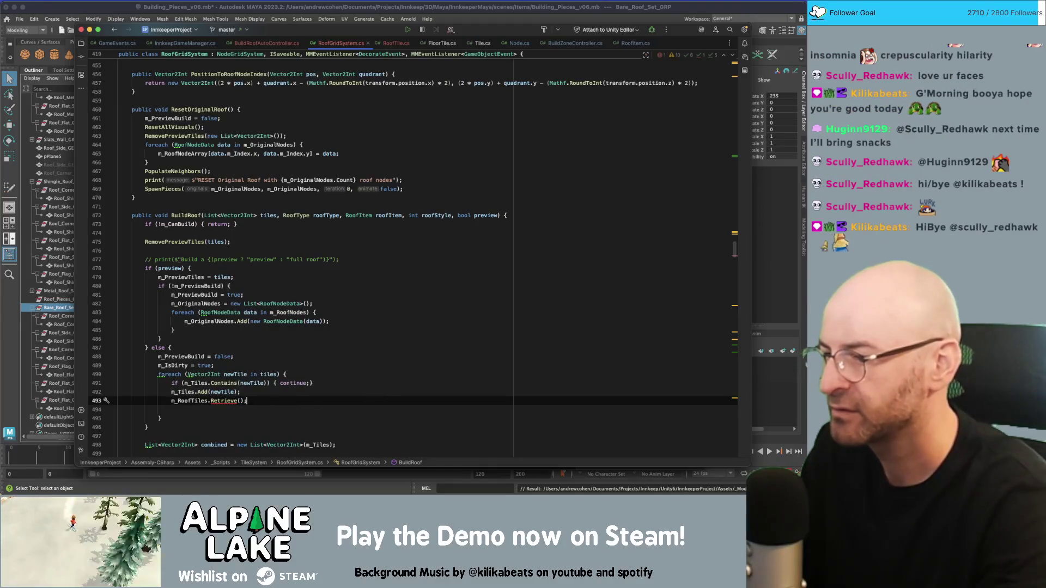
pyautogui.press('Left')
pyautogui.press('Left')
pyautogui.press('Left')
pyautogui.write('Gam')
pyautogui.write('<GameObject>')
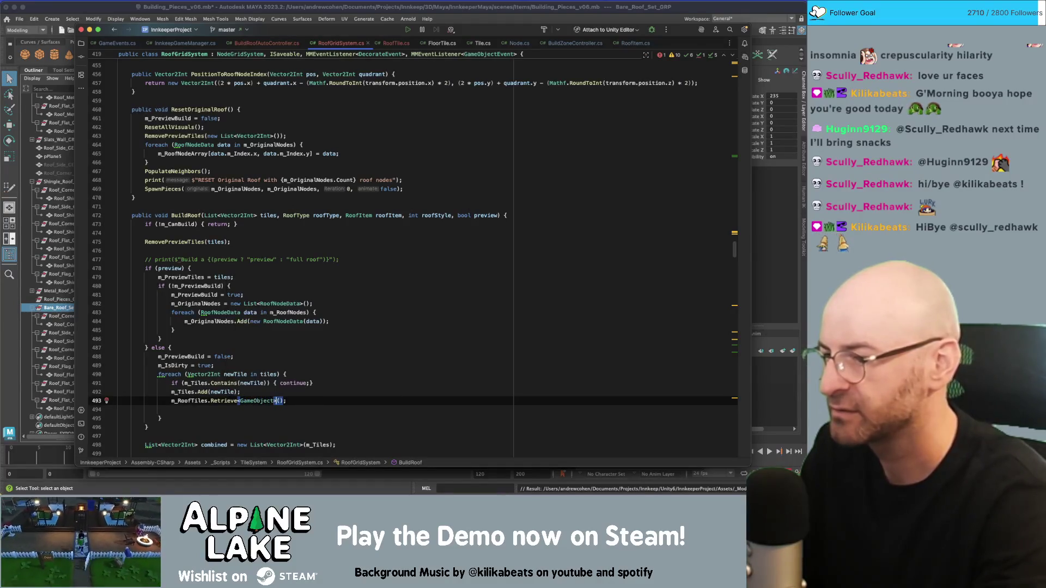
pyautogui.press('Home')
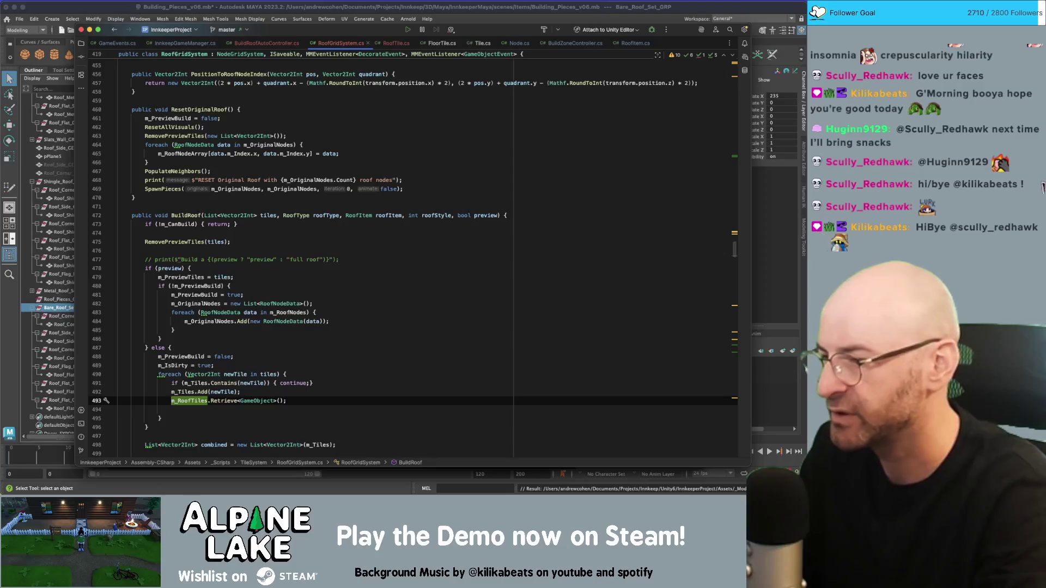
pyautogui.write('GameObject roofTile =')
pyautogui.press('End')
# Step: Set roofTile.transform.position to new Vector3(newTile.x, transform.position.y, newTile.y)
pyautogui.press('Return')
pyautogui.write('roofTile.transform.position = new Vector3(newTile')
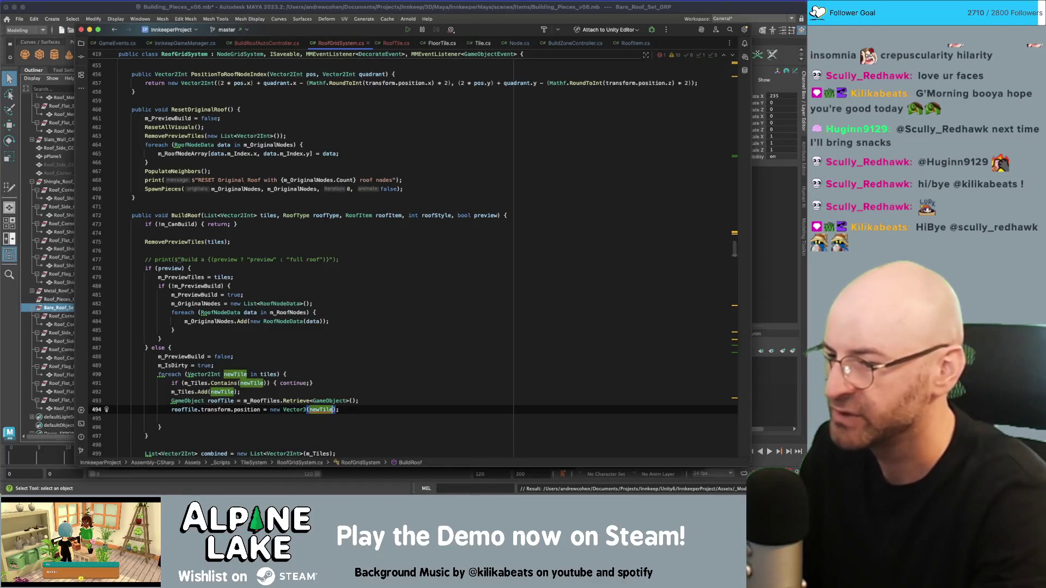
pyautogui.write('.x, ')
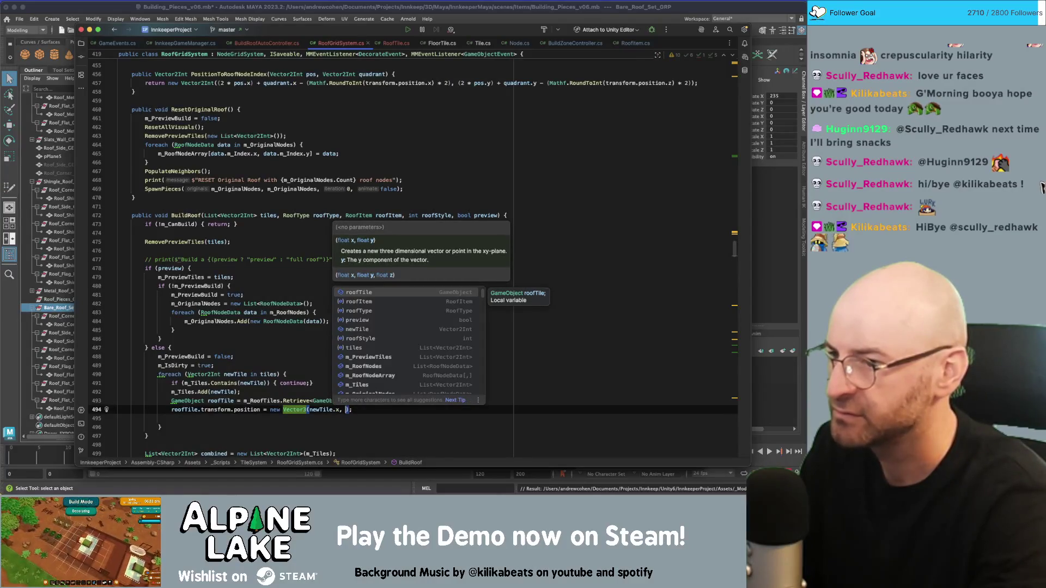
pyautogui.write('transform.p')
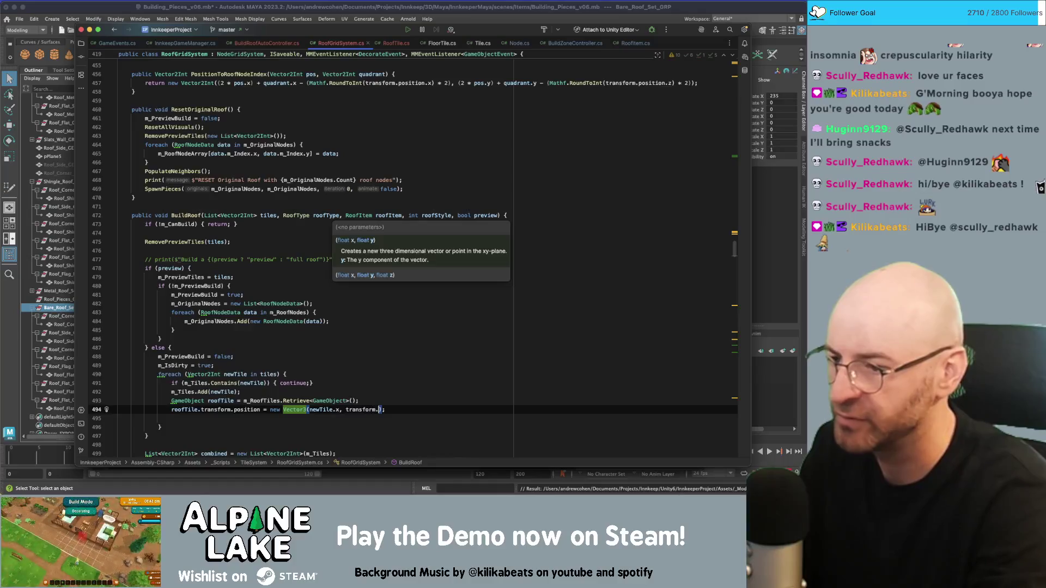
pyautogui.press('BackSpace')
pyautogui.write('y')
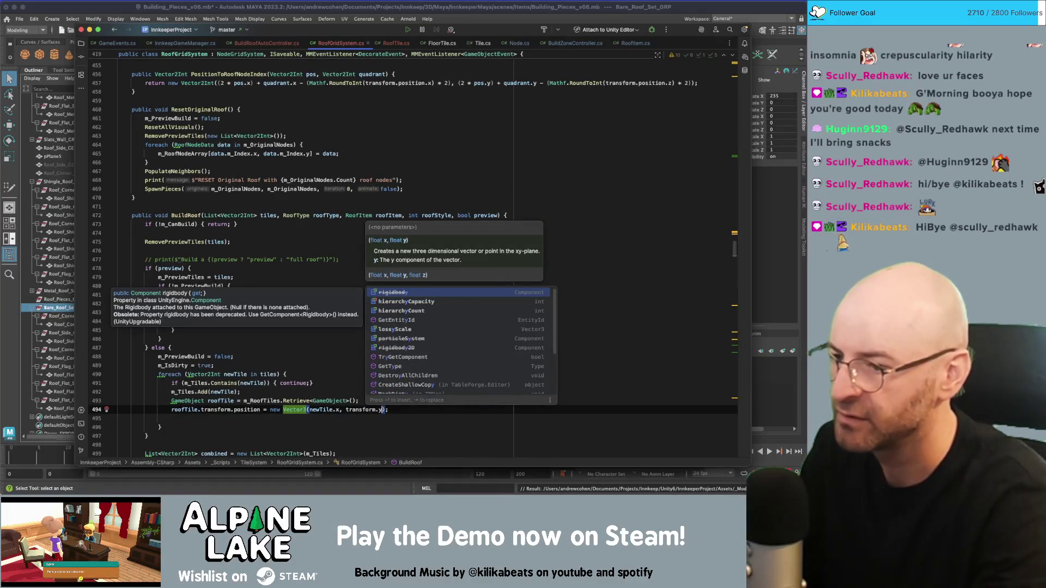
pyautogui.press('BackSpace')
pyautogui.write('position.y, ')
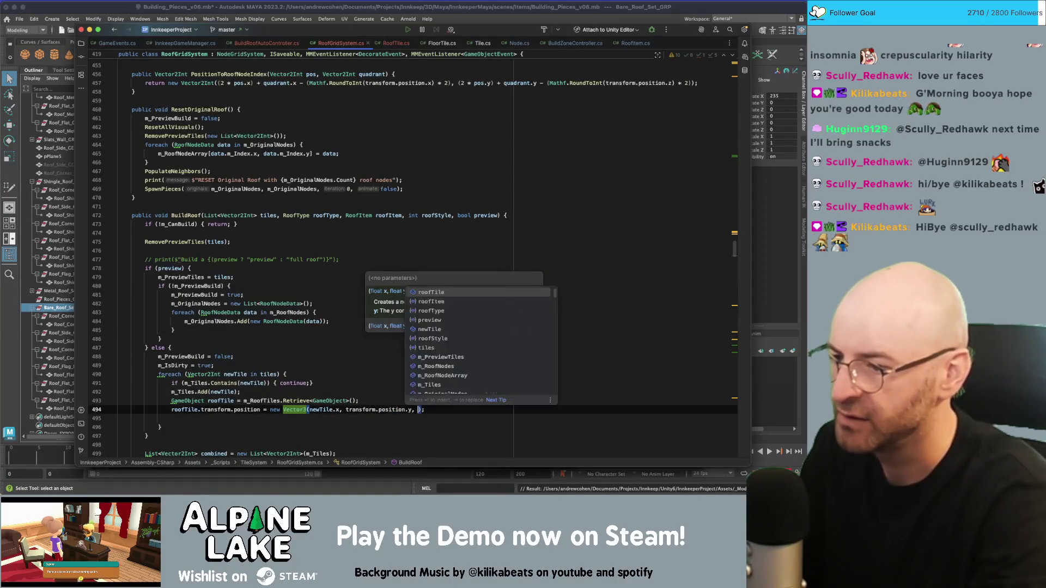
pyautogui.write('newTile.y')
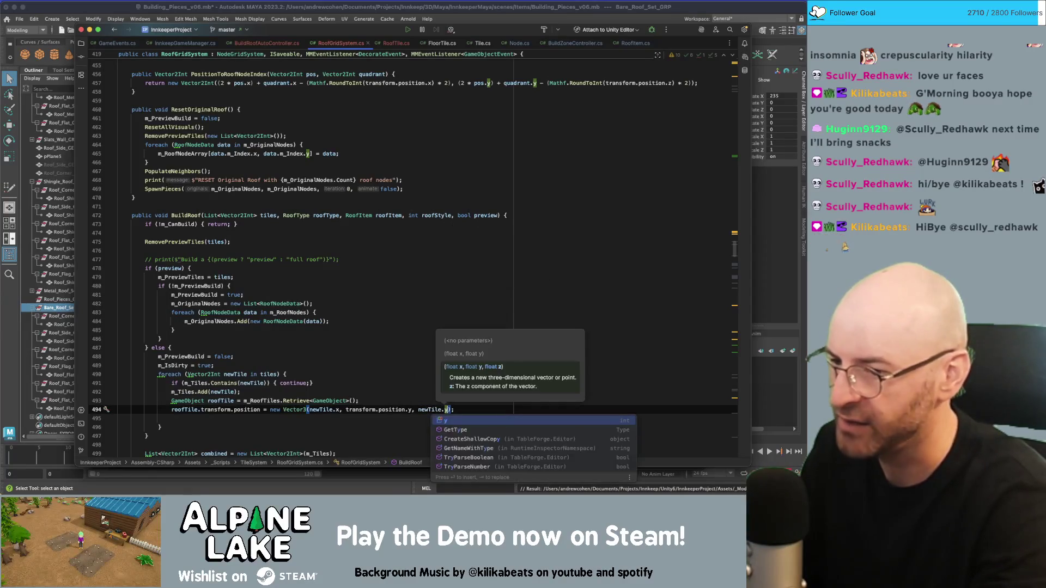
pyautogui.press('Escape')
pyautogui.scroll(-2, 270, 381)
pyautogui.click(270, 377)
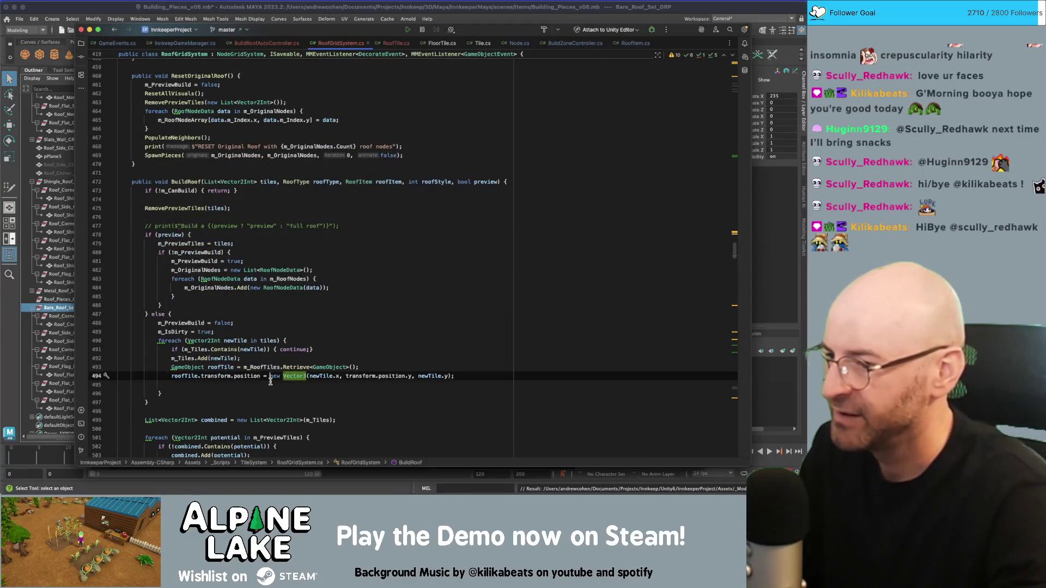
pyautogui.press('Down')
pyautogui.press('End')
pyautogui.press('BackSpace')
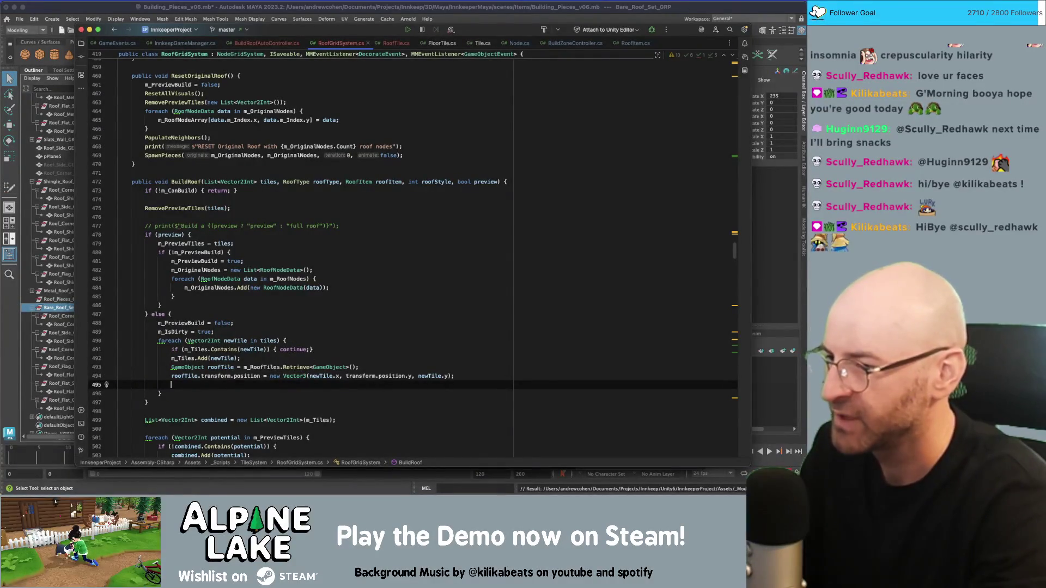
# Step: Add an AddNodeToGrid(roofTile) call at the end of the tile loop
pyautogui.write('AddNodeToT')
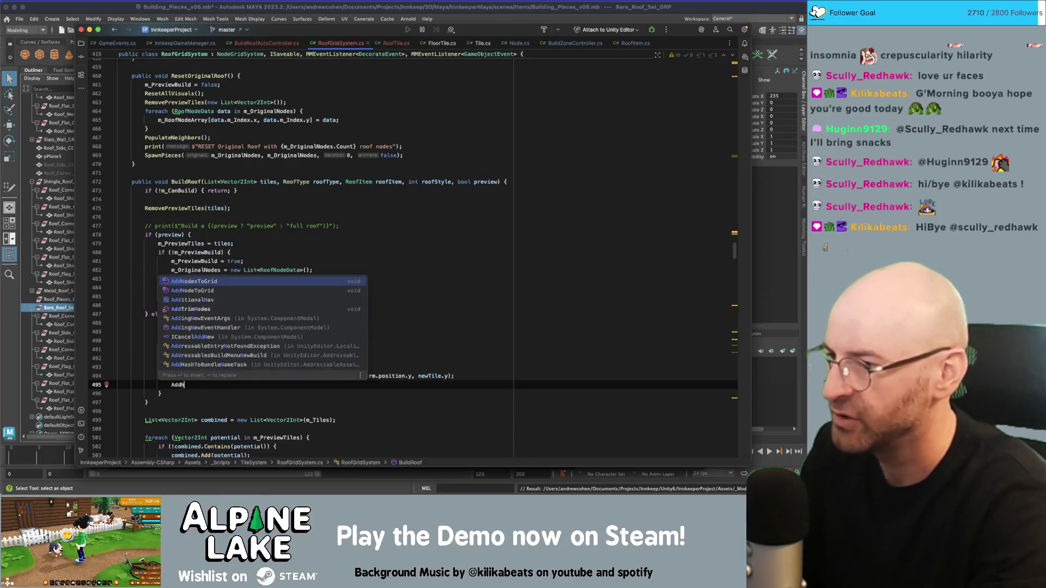
pyautogui.press('BackSpace')
pyautogui.write('Grid')
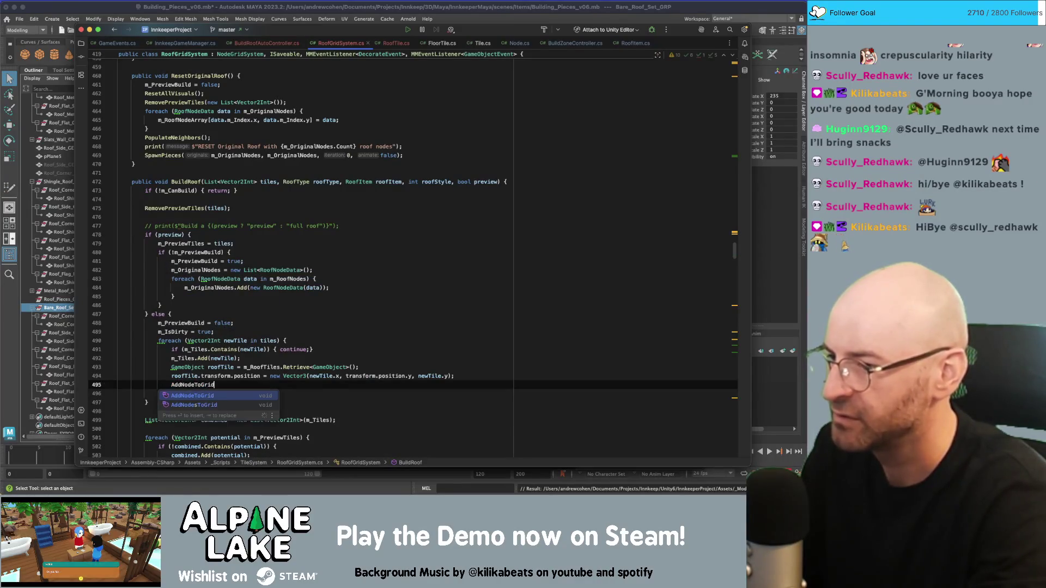
pyautogui.press('Return')
pyautogui.write('roofT')
pyautogui.press('Return')
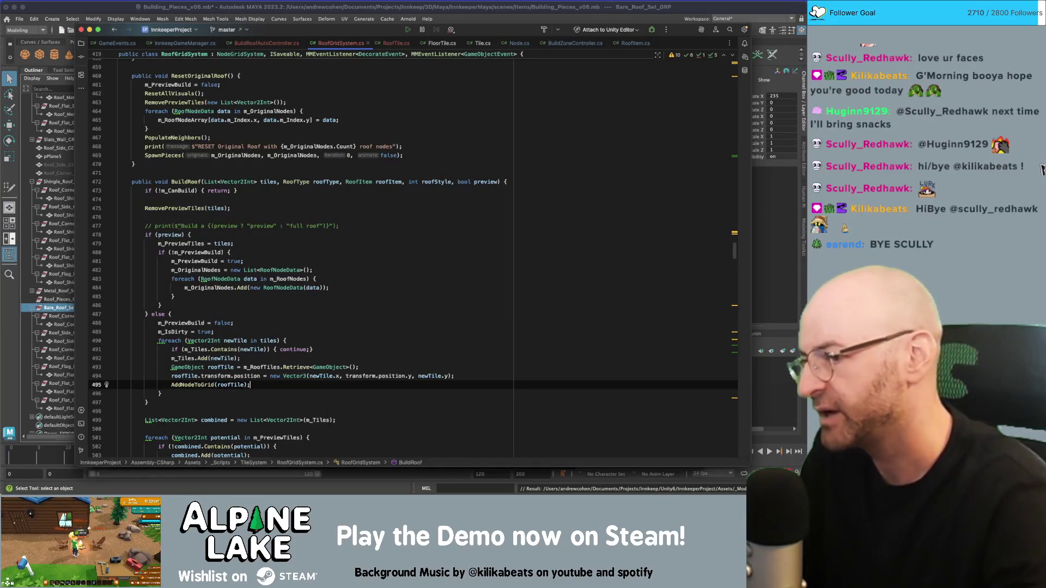
# Step: Review the AddNodeToGrid(roofTile) line and the loop's closing brace on line 496
pyautogui.press('Up')
pyautogui.press('Up')
pyautogui.press('Up')
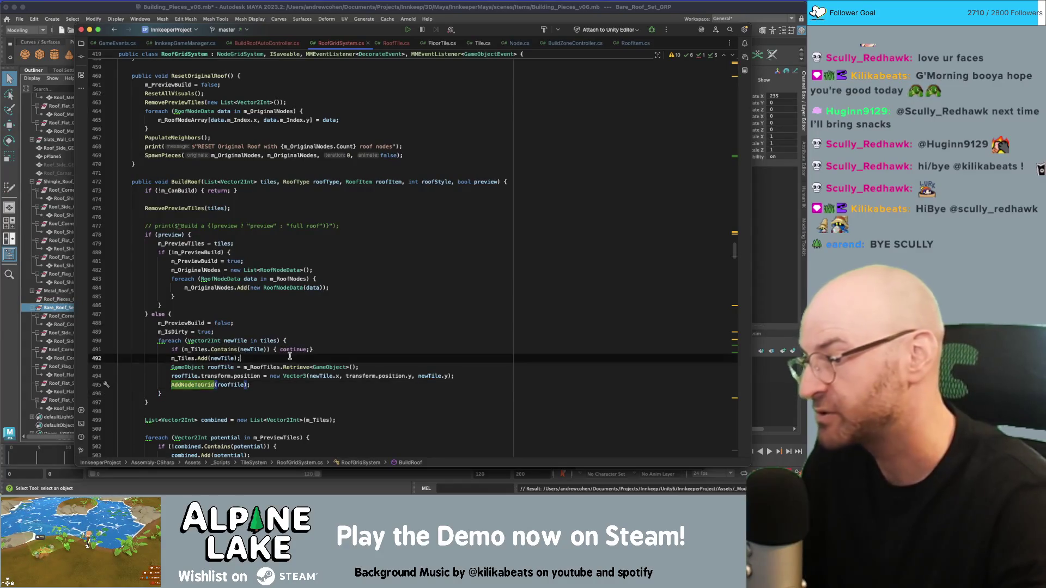
pyautogui.click(257, 384)
pyautogui.scroll(-1, 256, 372)
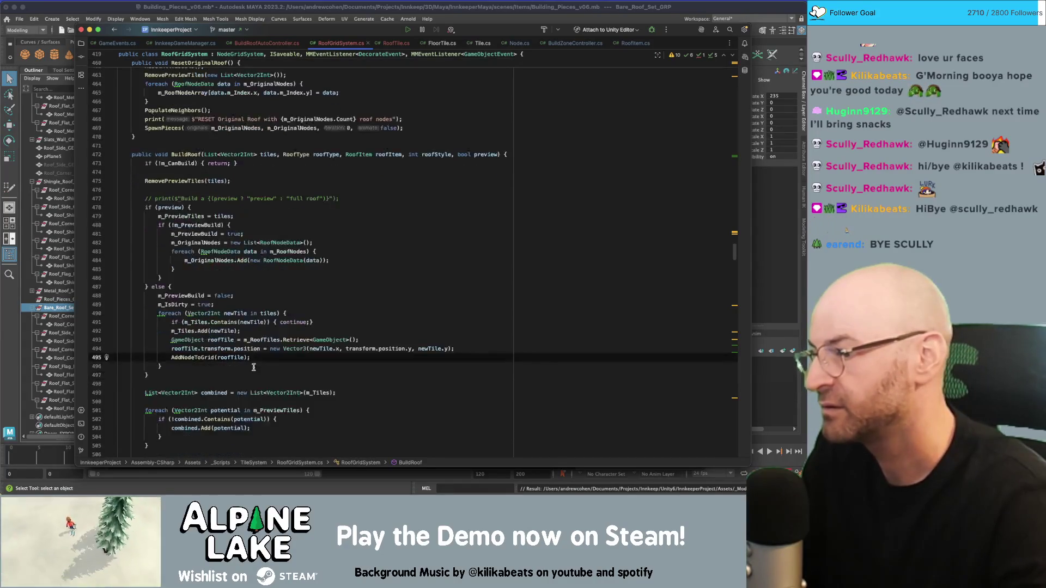
pyautogui.click(254, 365)
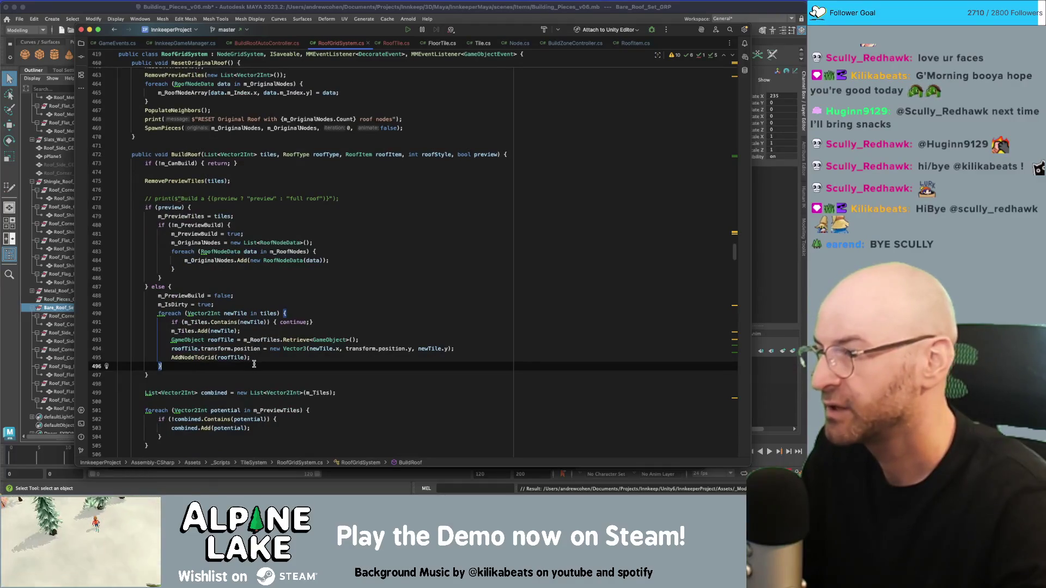
pyautogui.click(246, 357)
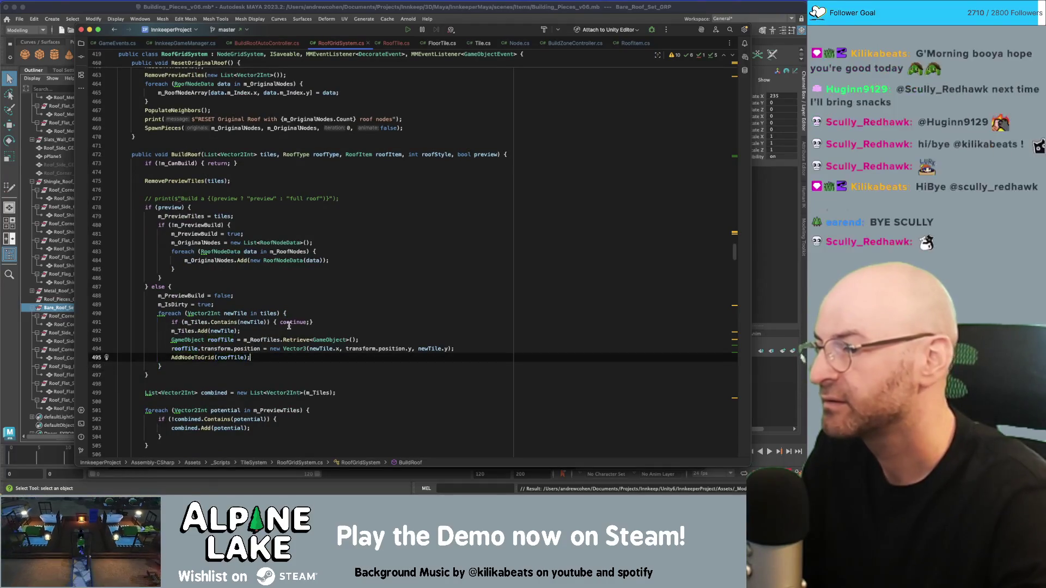
pyautogui.hotkey('shift', 'Home')
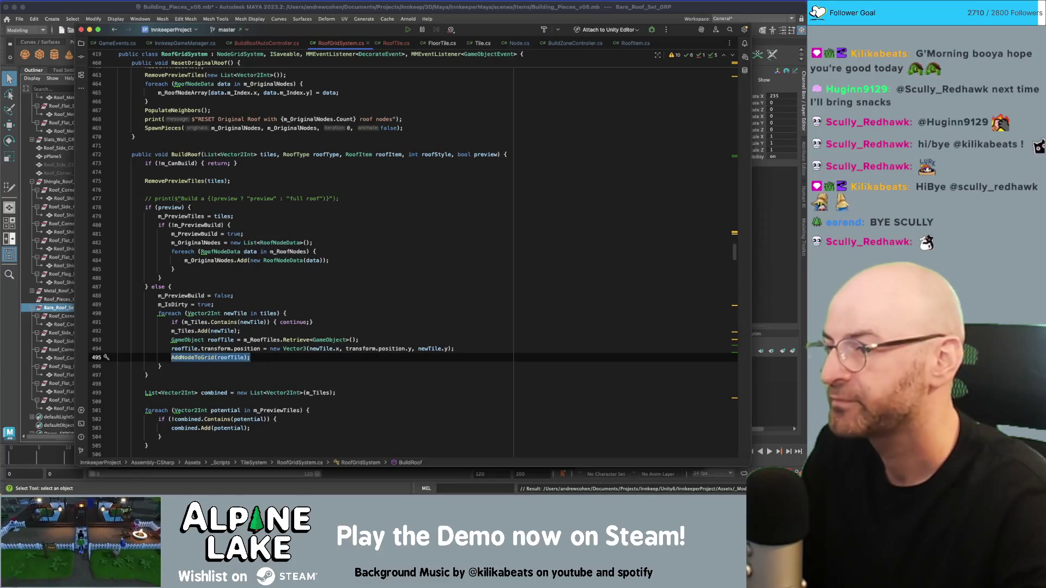
pyautogui.click(282, 358)
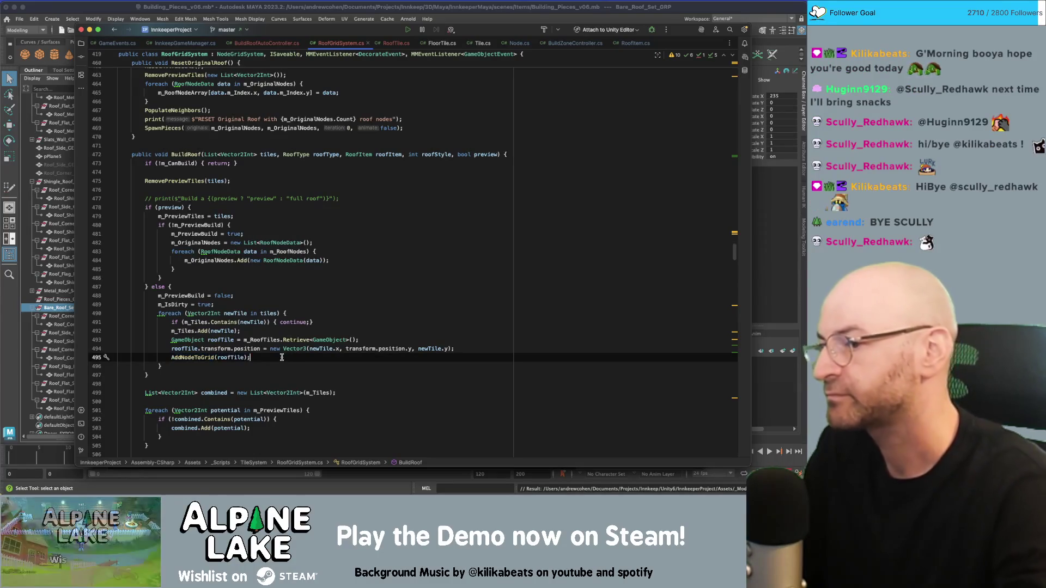
pyautogui.doubleClick(196, 357)
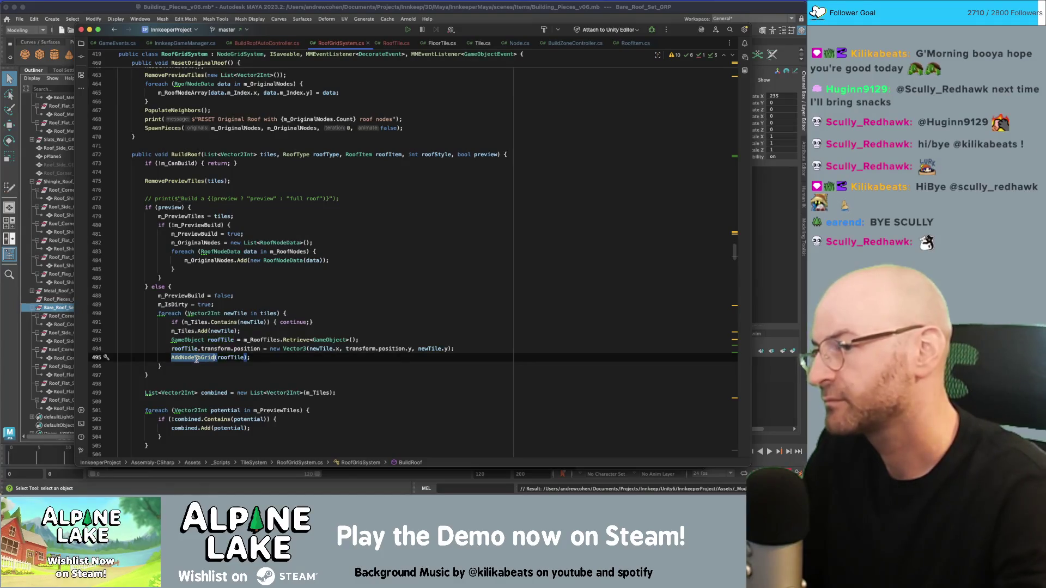
pyautogui.click(254, 357)
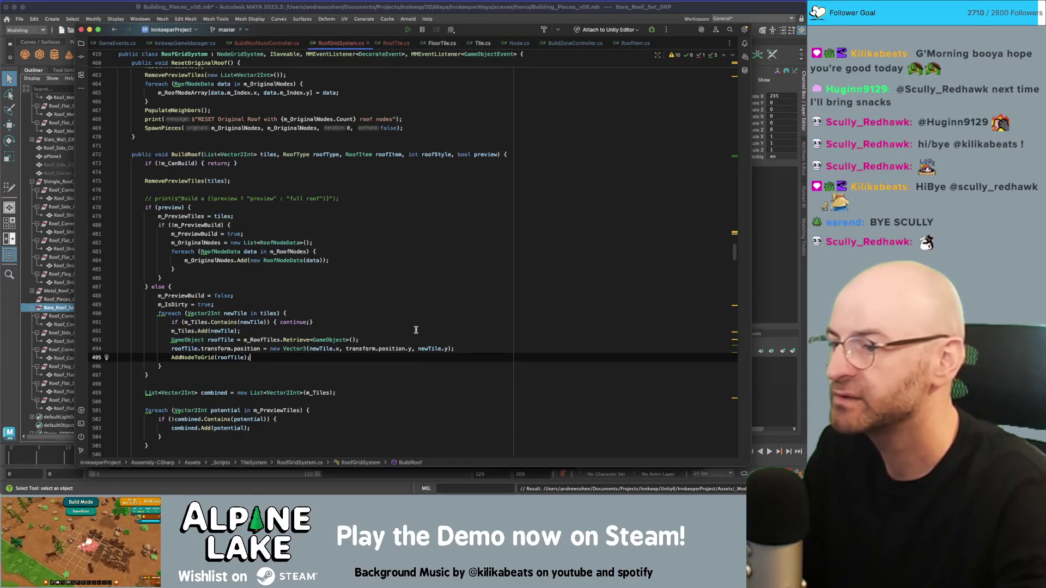
# Step: Add a line assigning roofTile.GetComponent<RoofTile>().m_Index = PositionToIndex(...) near the Retrieve call
pyautogui.press('Up')
pyautogui.press('super+alt+Return')
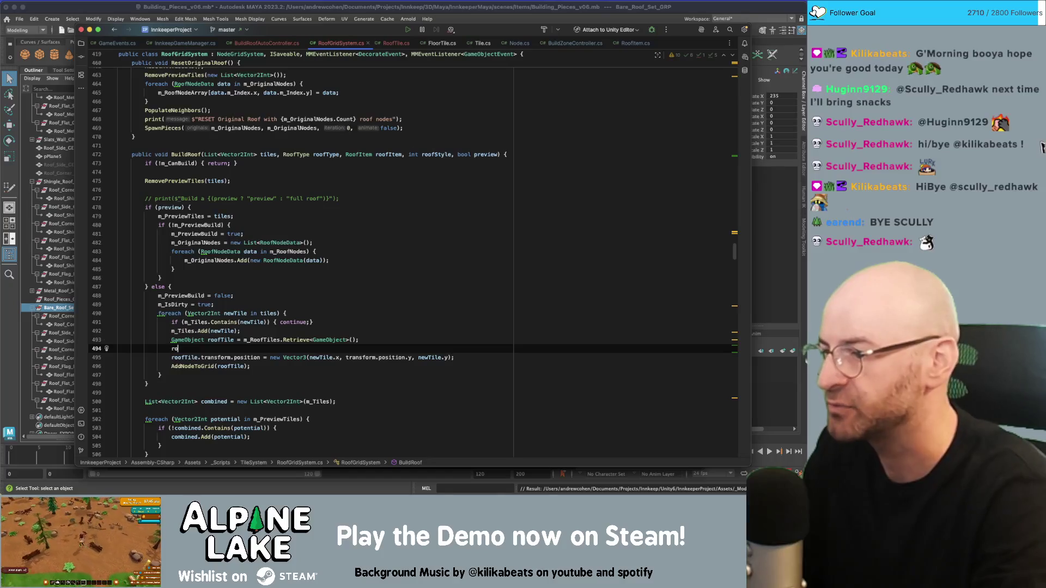
pyautogui.write('ofTile.ge')
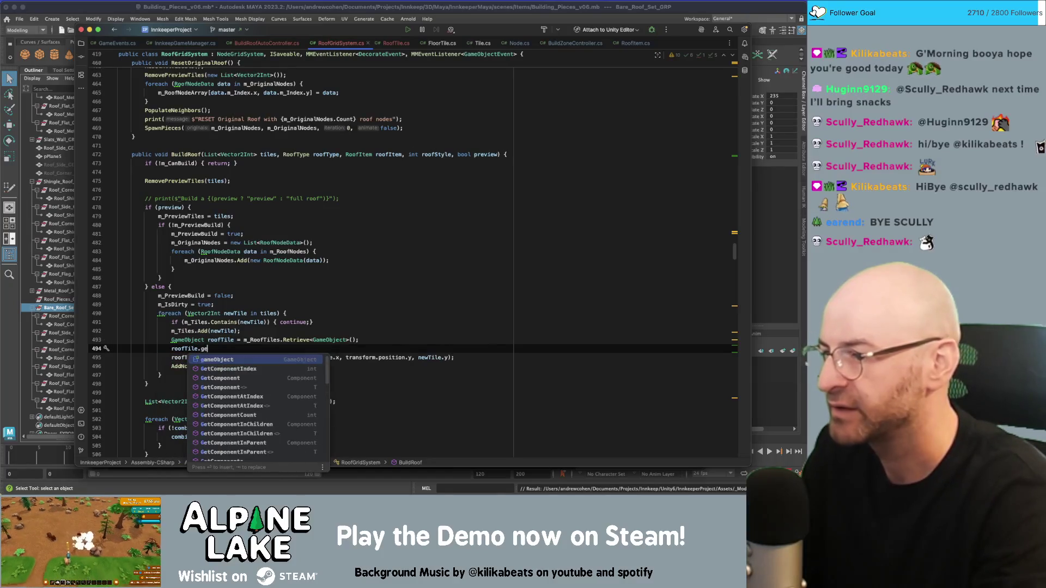
pyautogui.write('tCo')
pyautogui.press('Return')
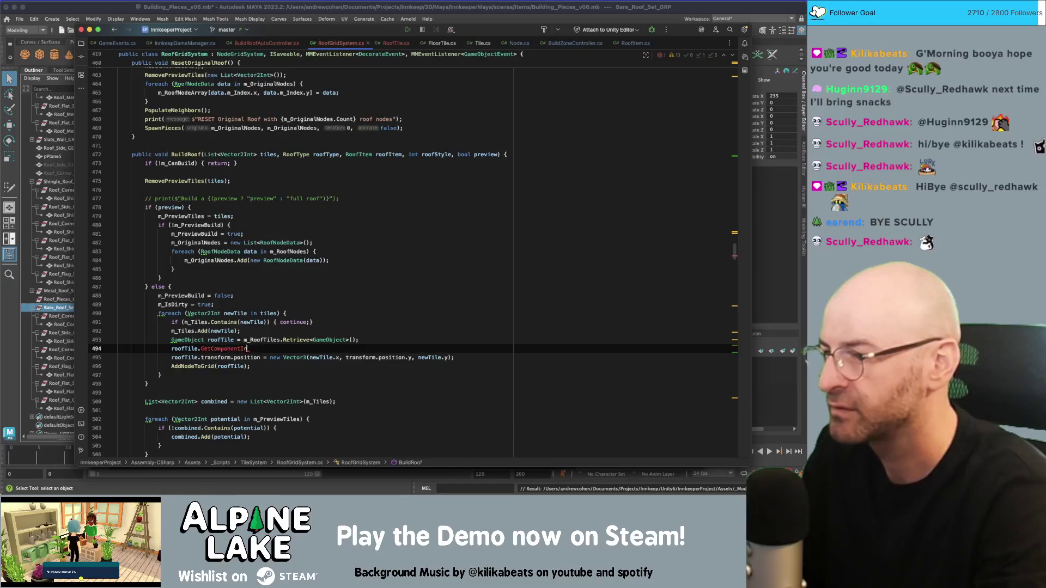
pyautogui.write('oofTile.')
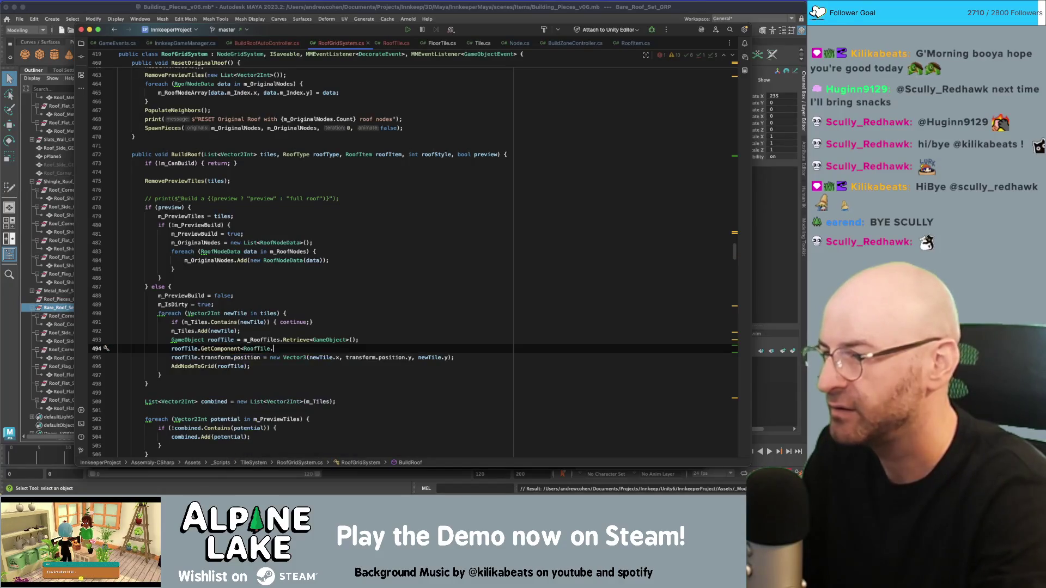
pyautogui.press('BackSpace')
pyautogui.write('>().m_Inde')
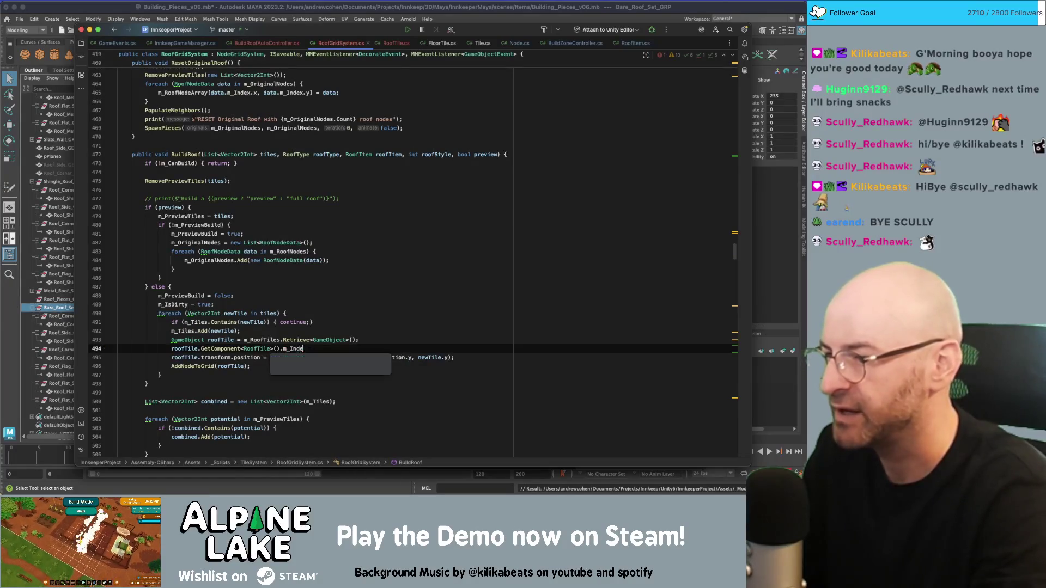
pyautogui.write('x =')
pyautogui.scroll(-1, 400, 318)
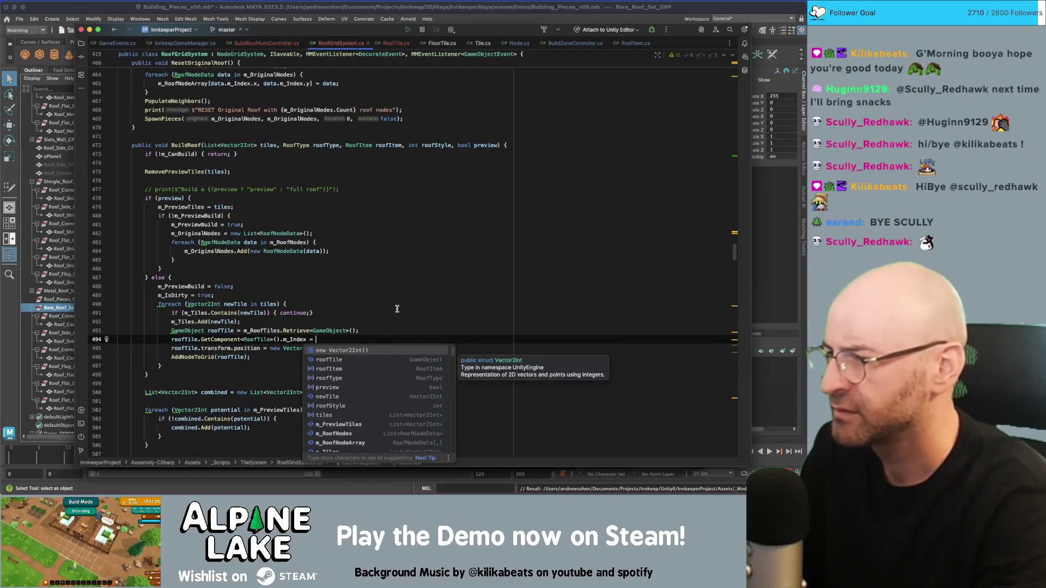
pyautogui.write('Get')
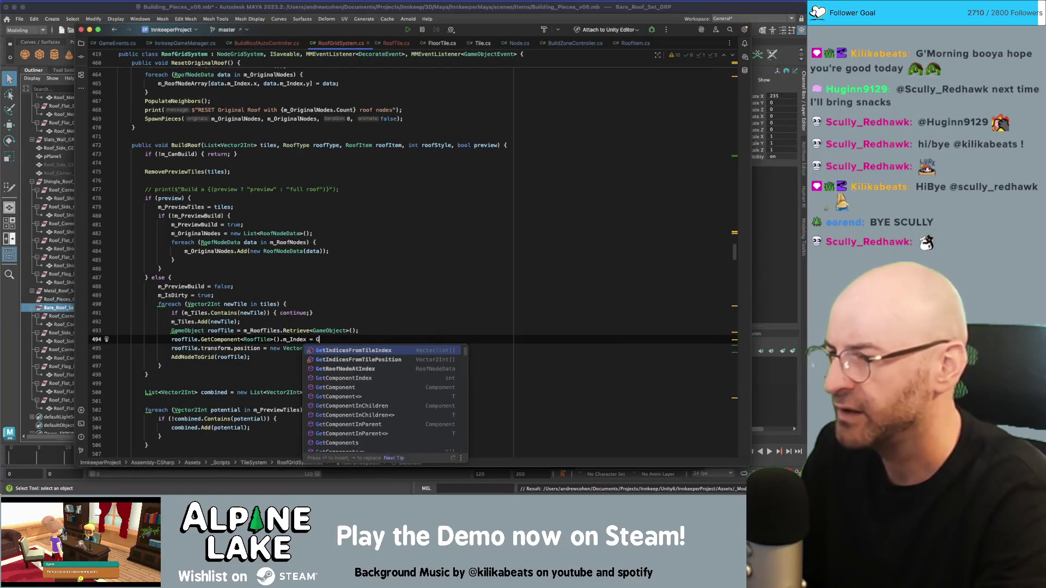
pyautogui.press('BackSpace')
pyautogui.press('Escape')
pyautogui.write('PositionToIn')
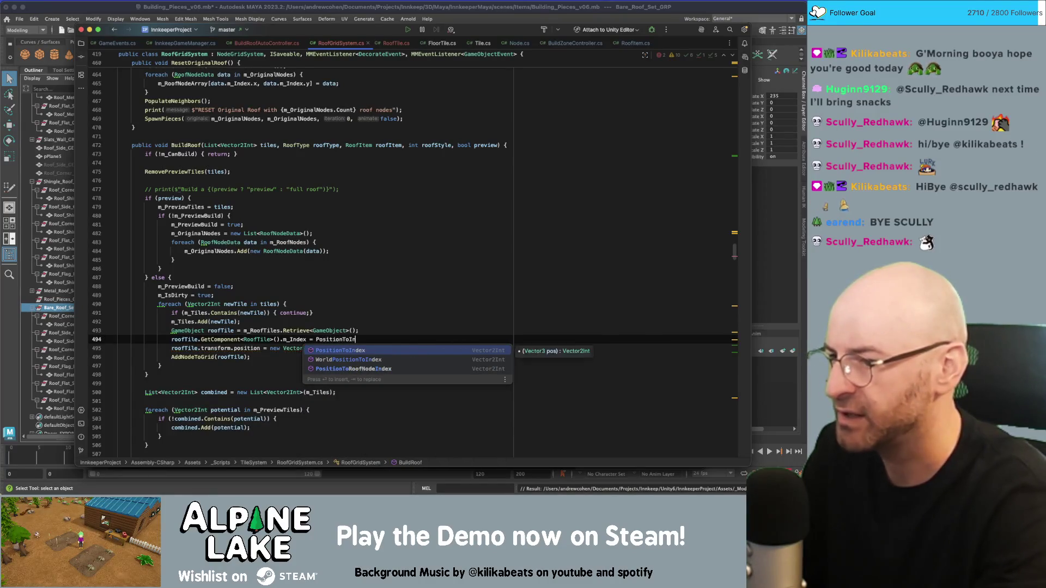
pyautogui.press('Return')
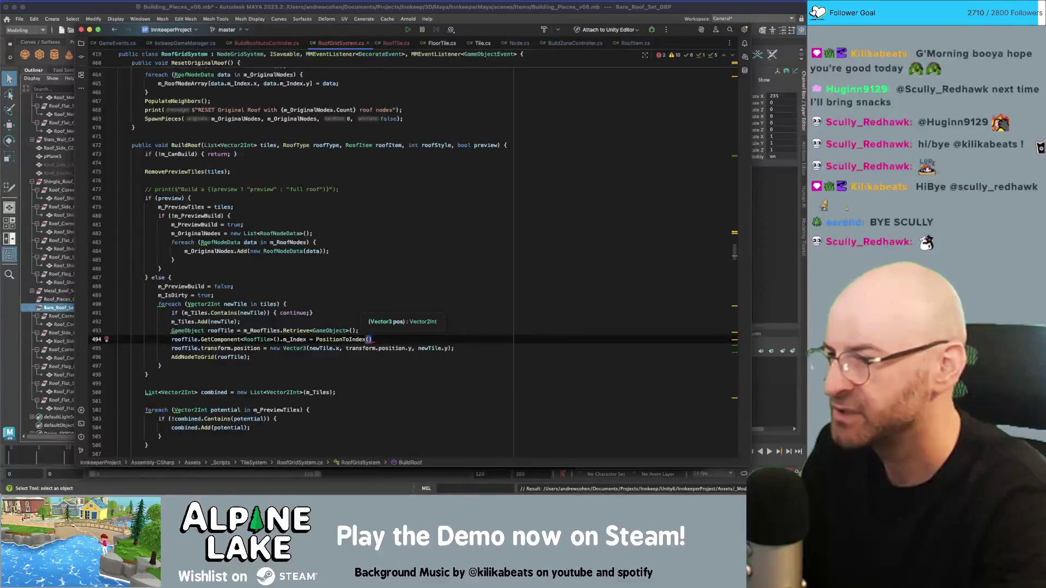
# Step: Move the m_Index line below the position line, pass roofTile.transform.position, then view PositionToIndex's definition
pyautogui.hotkey('alt', 'shift', 'Down')
pyautogui.write('t')
pyautogui.press('BackSpace')
pyautogui.write('roofTile.')
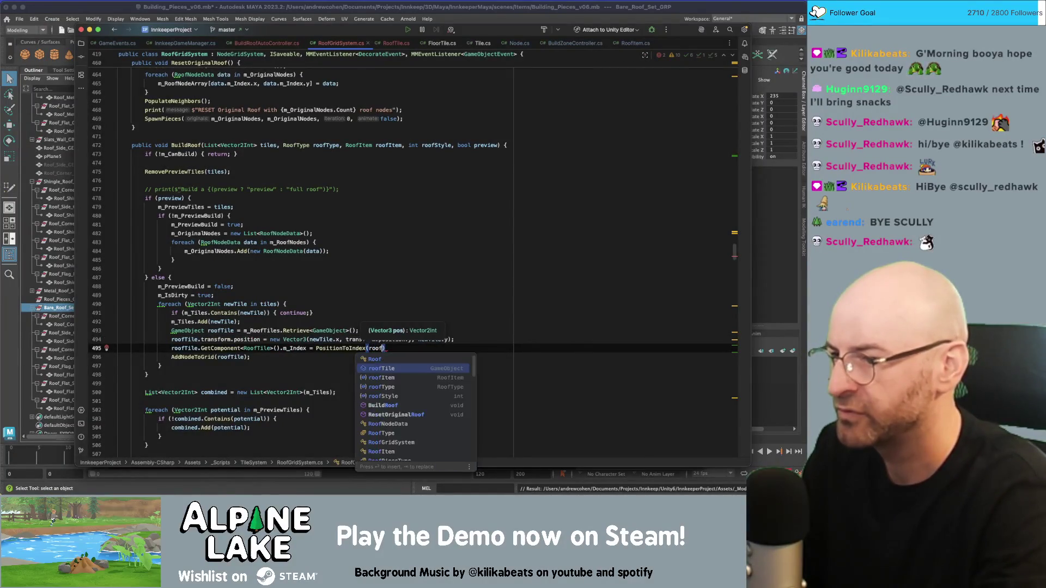
pyautogui.write('transform.position)')
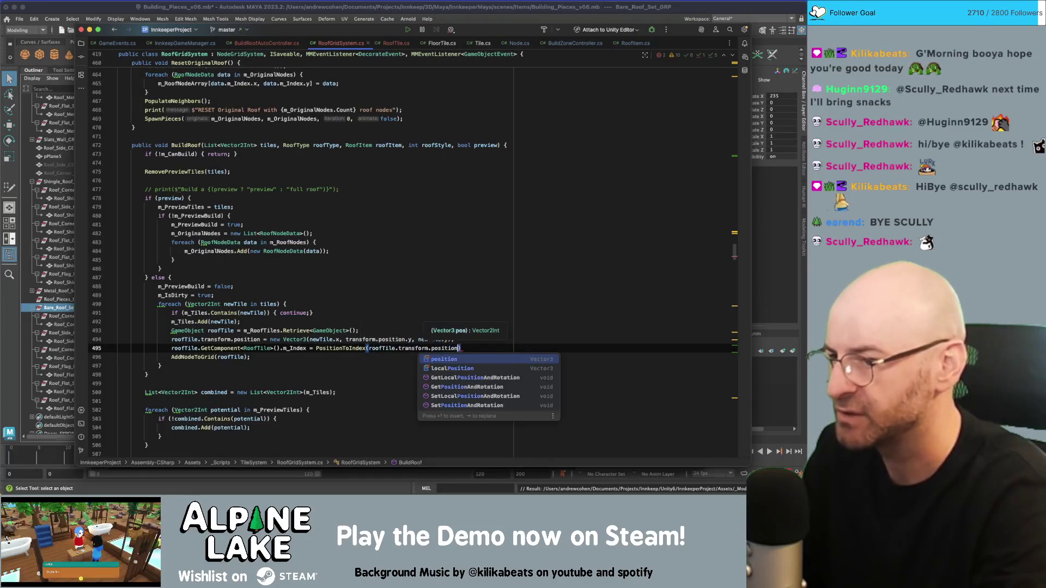
pyautogui.write(';')
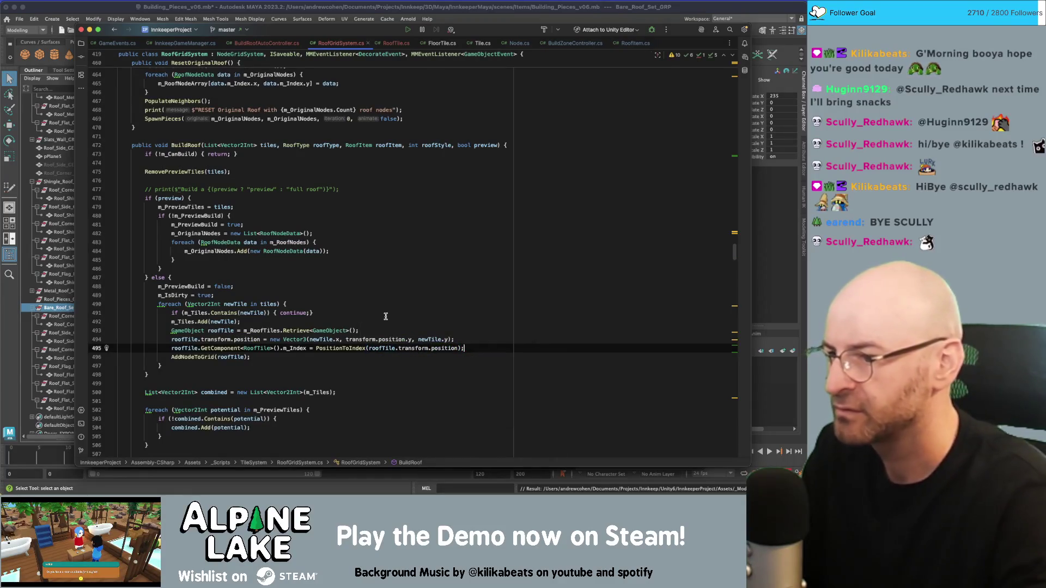
pyautogui.doubleClick(410, 349)
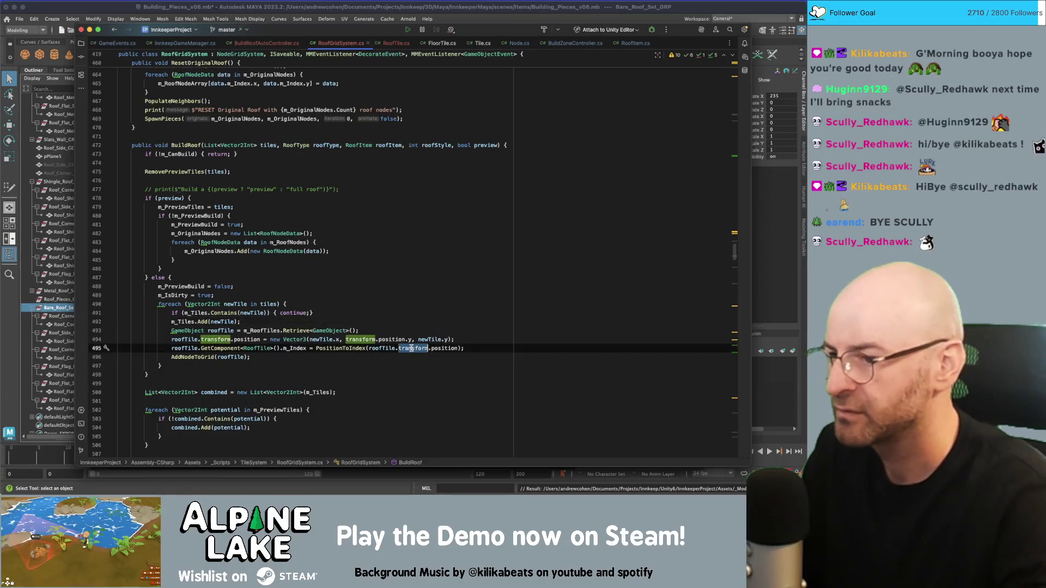
pyautogui.keyDown('super'); pyautogui.click(342, 349); pyautogui.keyUp('super')
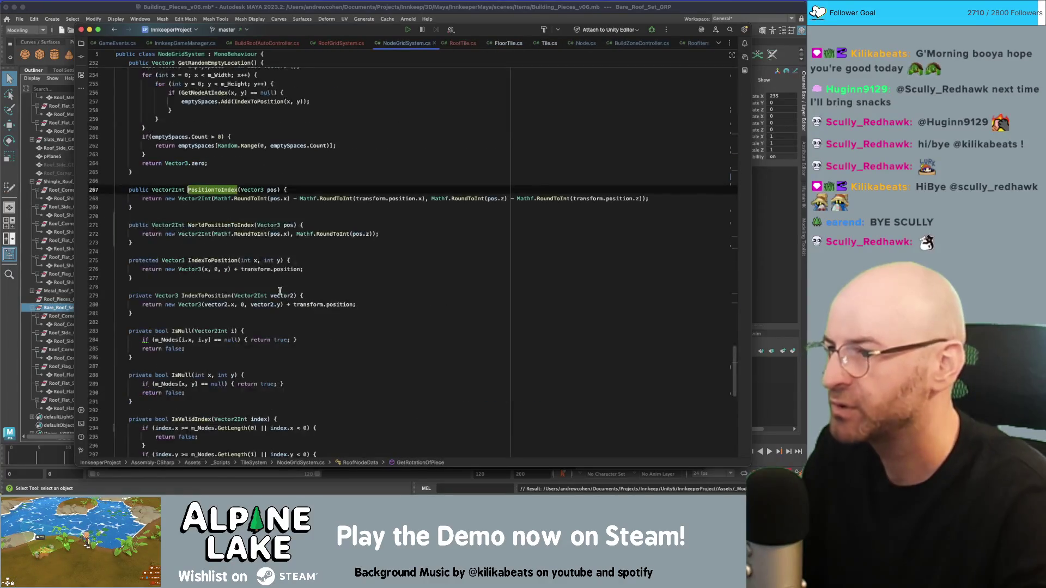
pyautogui.click(380, 198)
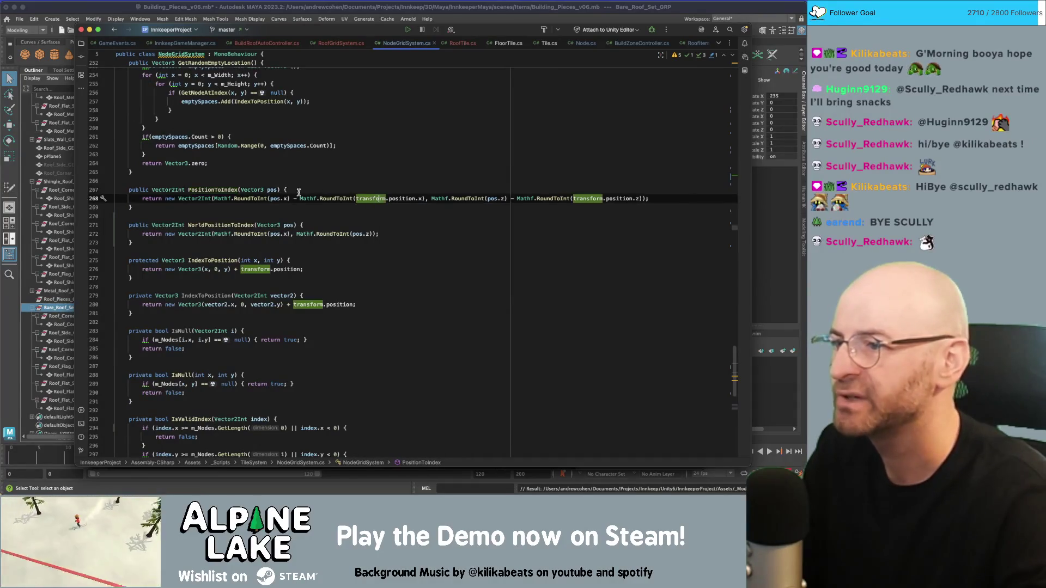
pyautogui.doubleClick(224, 190)
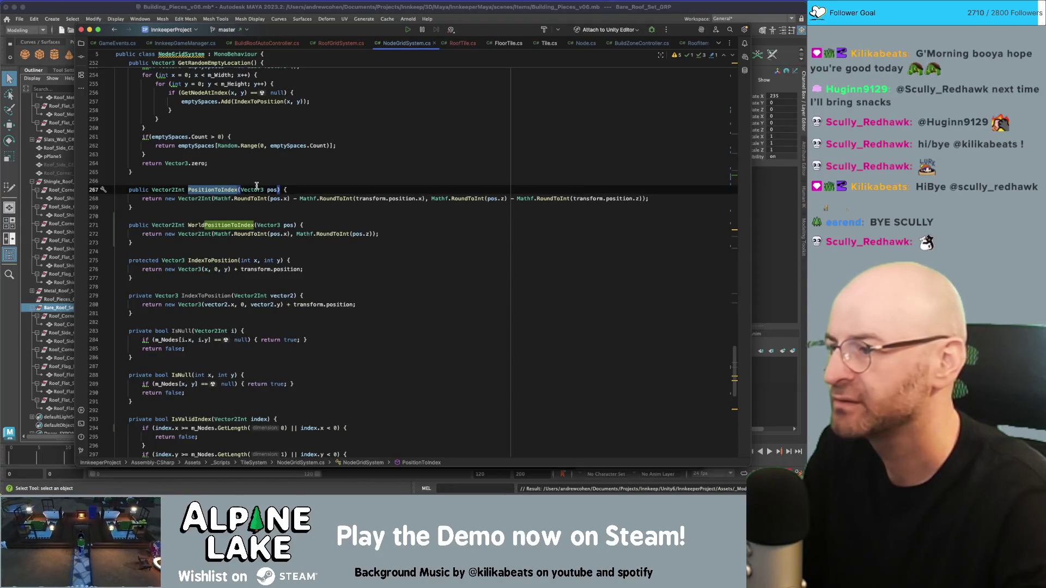
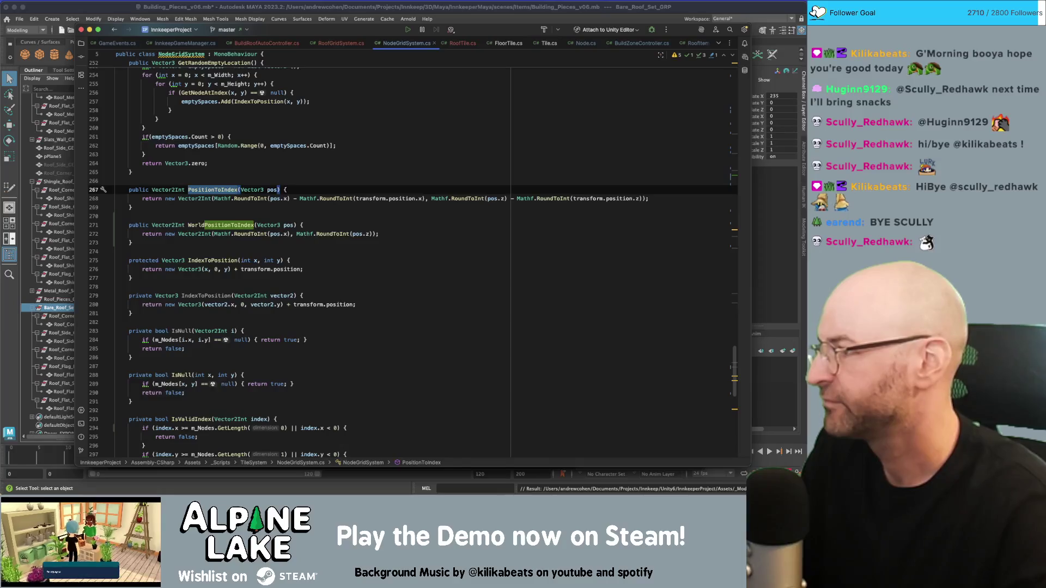
# Step: Bring up RoofGridSystem.cs with the caret on BuildRoof's m_IsDirty line
pyautogui.click(342, 241)
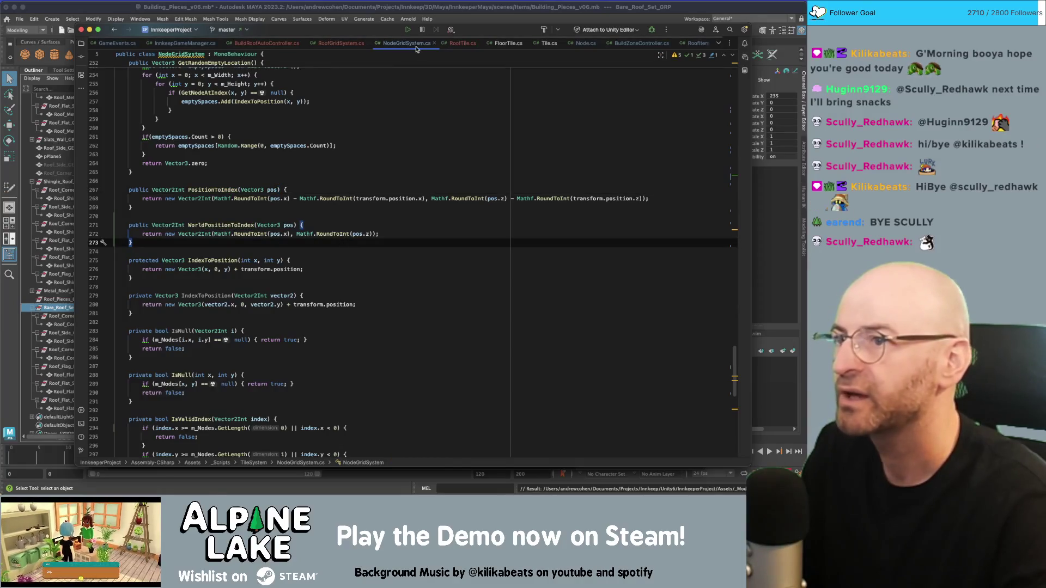
pyautogui.click(341, 43)
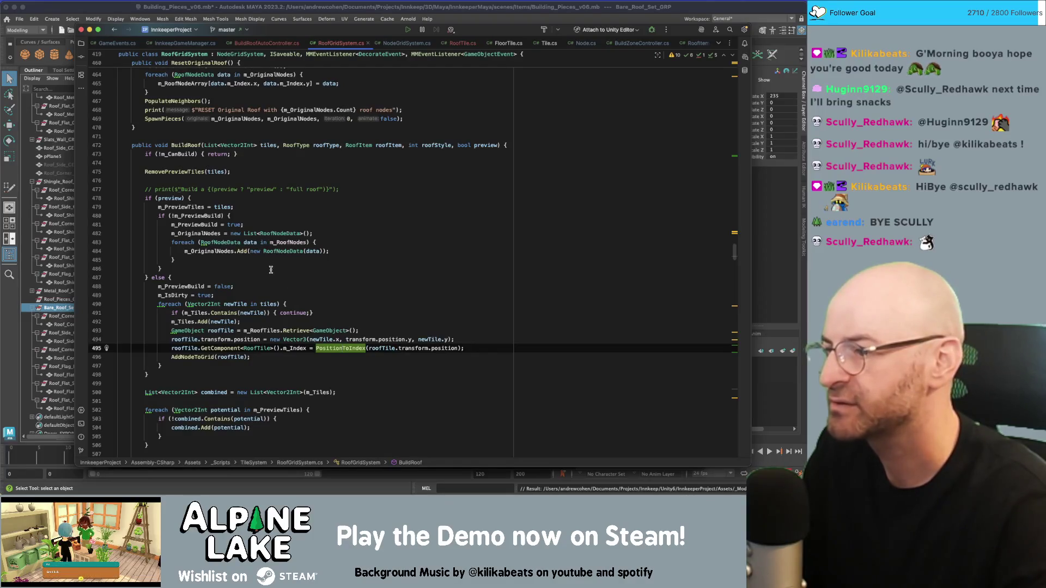
pyautogui.click(305, 304)
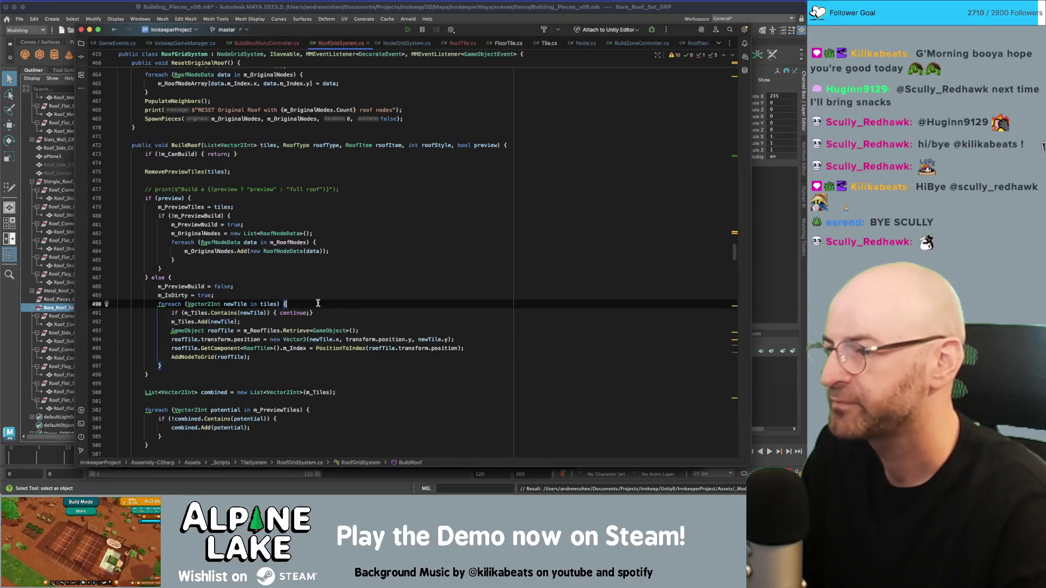
pyautogui.click(347, 298)
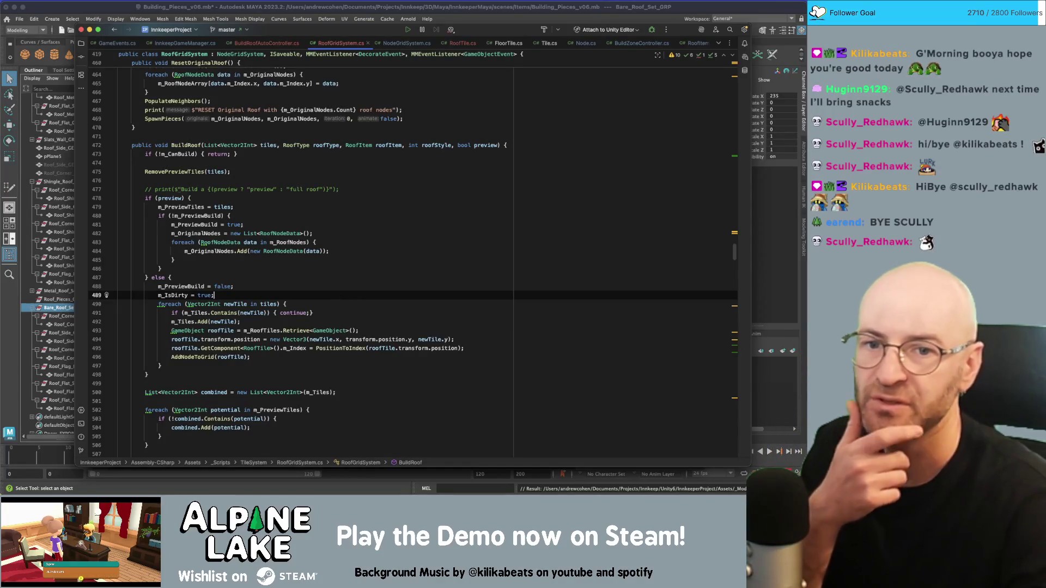
# Step: Leave Rider and bring up the Dock options for the unresponsive Unity app
pyautogui.press('super+Tab')
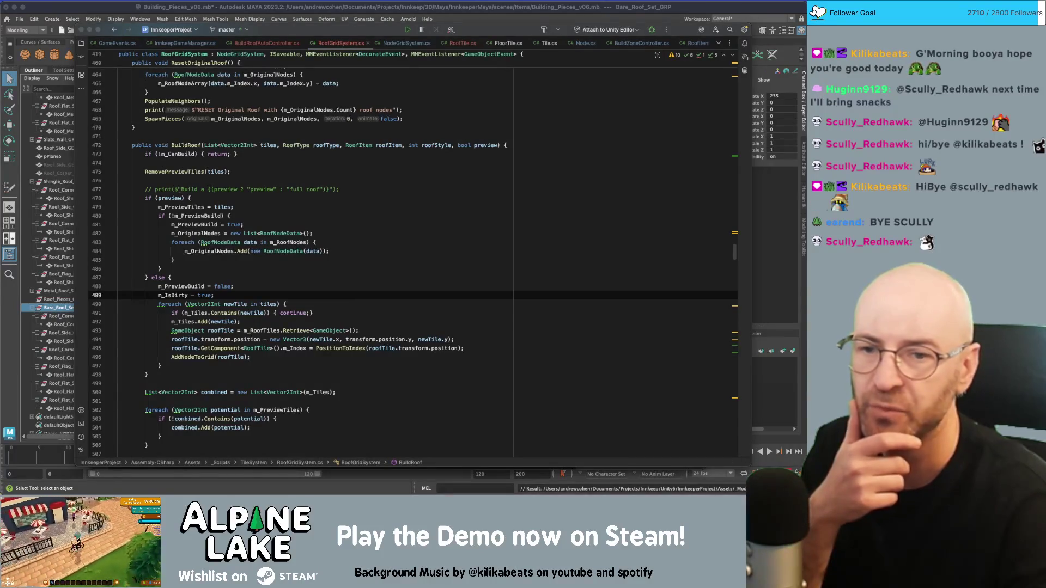
pyautogui.moveTo(513, 479)
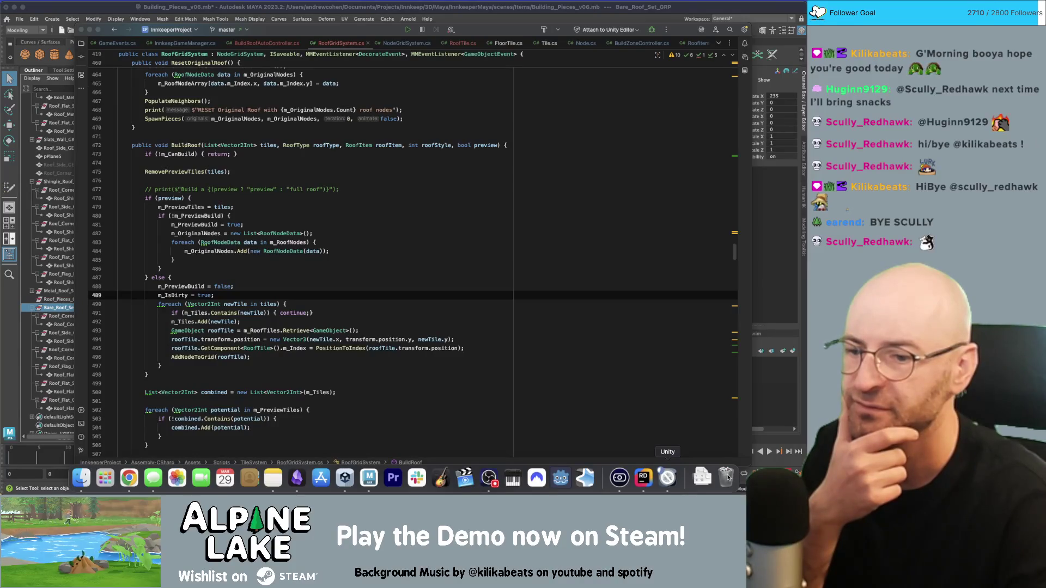
pyautogui.rightClick(667, 478)
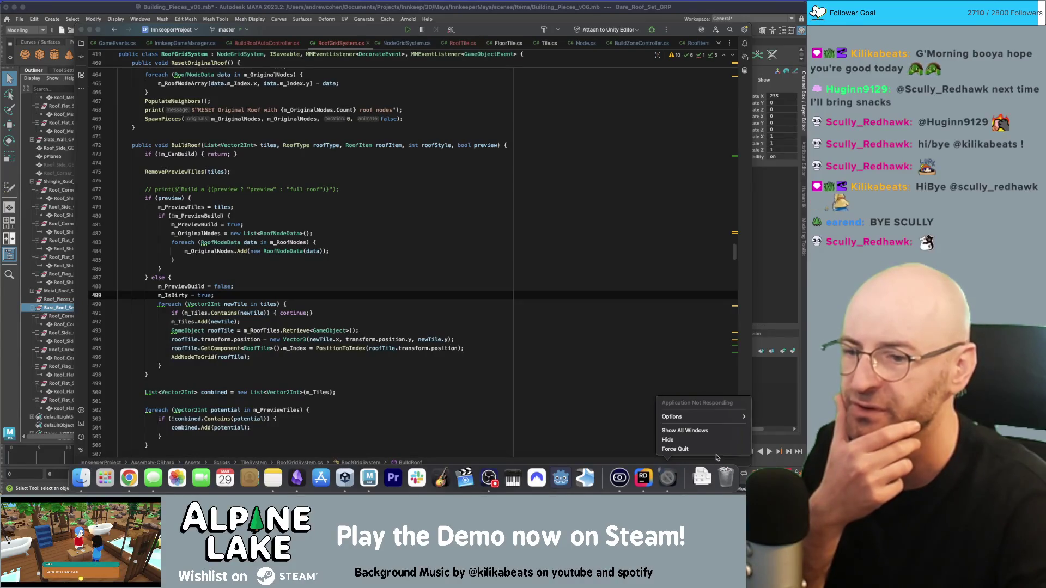
# Step: Force-quit Unity, then return to Rider at BuildRoof's m_Tiles.Add line
pyautogui.click(716, 449)
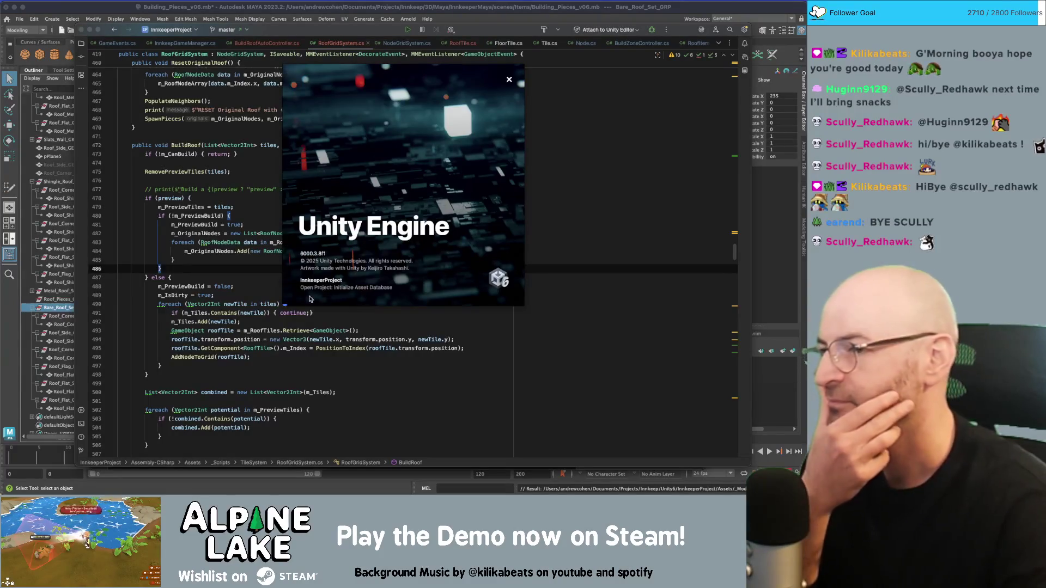
pyautogui.click(303, 339)
pyautogui.click(389, 322)
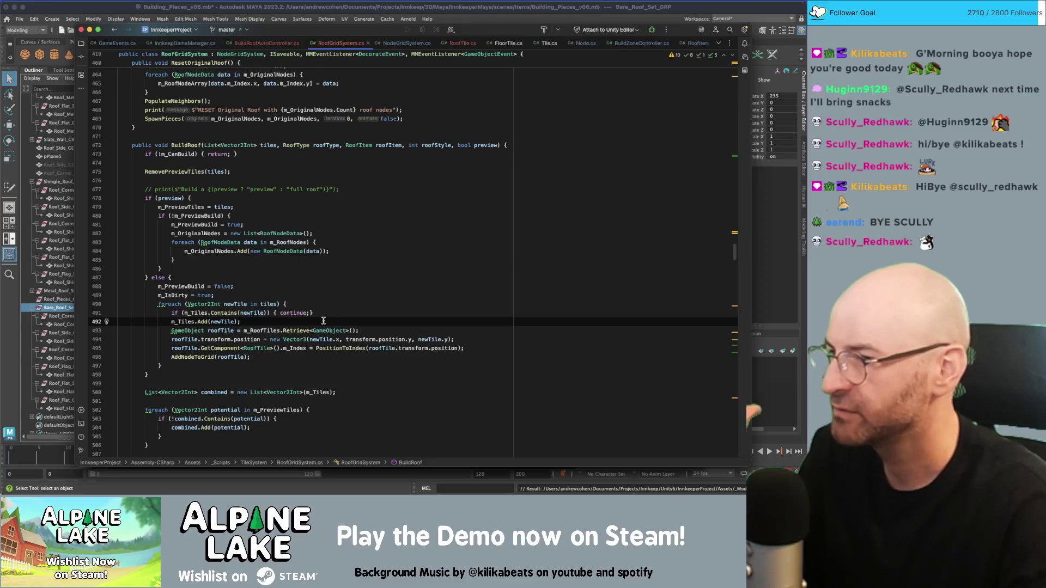
# Step: Jump to the AddNodeToGrid definition and confirm it already assigns the node's m_Index
pyautogui.click(201, 357)
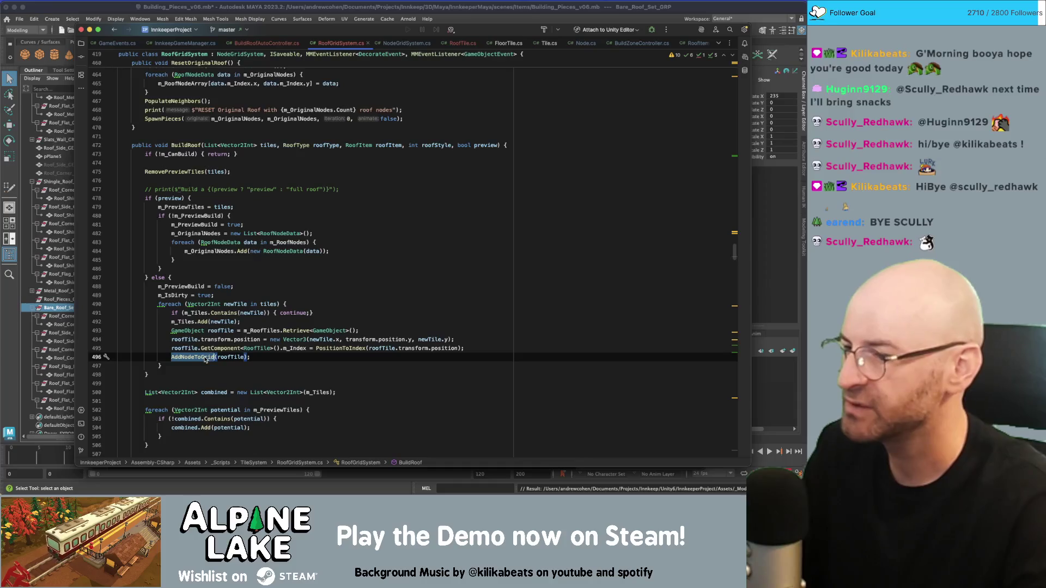
pyautogui.keyDown('super'); pyautogui.click(200, 357); pyautogui.keyUp('super')
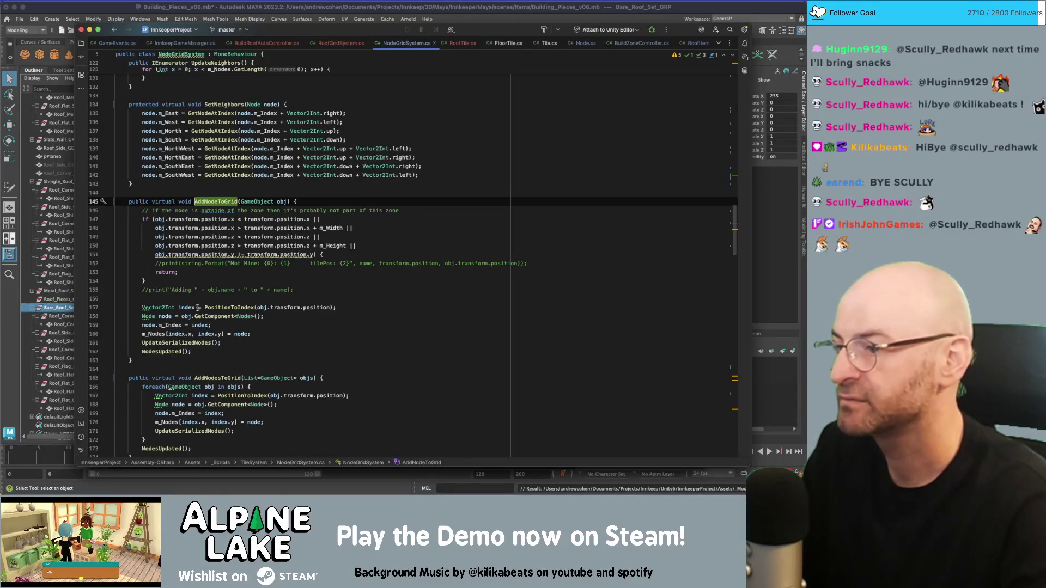
pyautogui.click(332, 307)
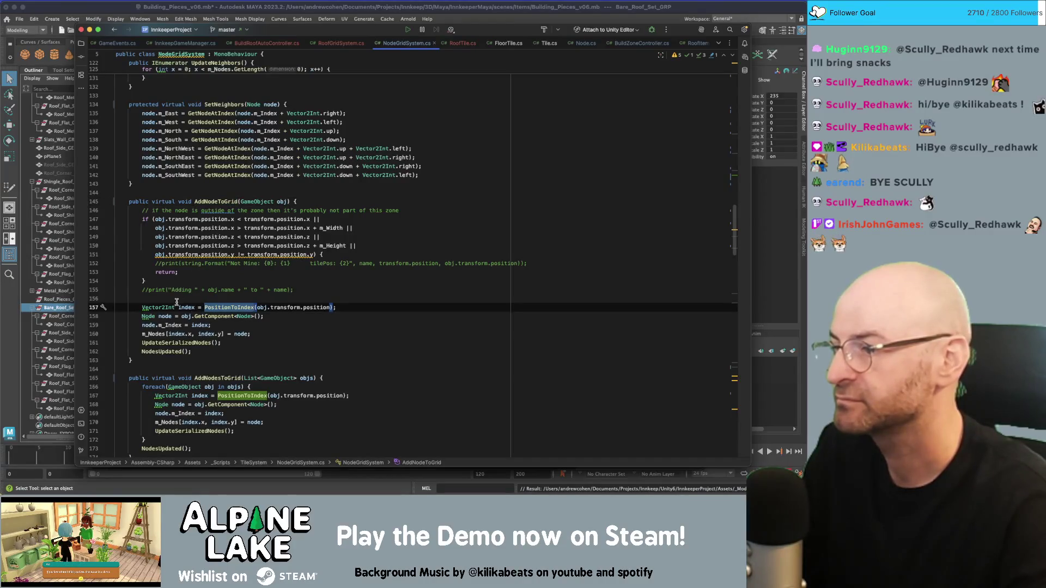
pyautogui.click(164, 324)
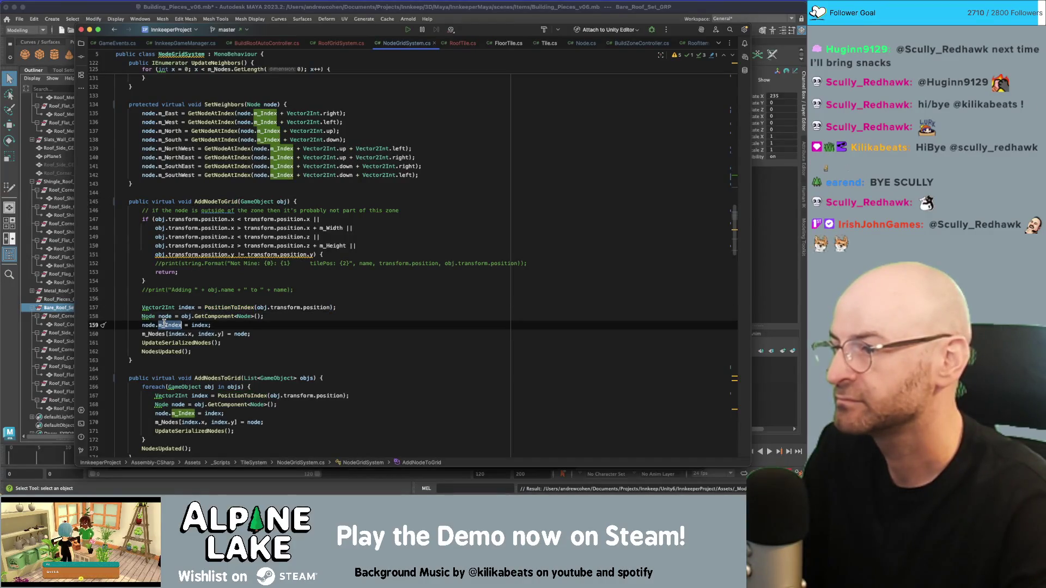
pyautogui.click(218, 201)
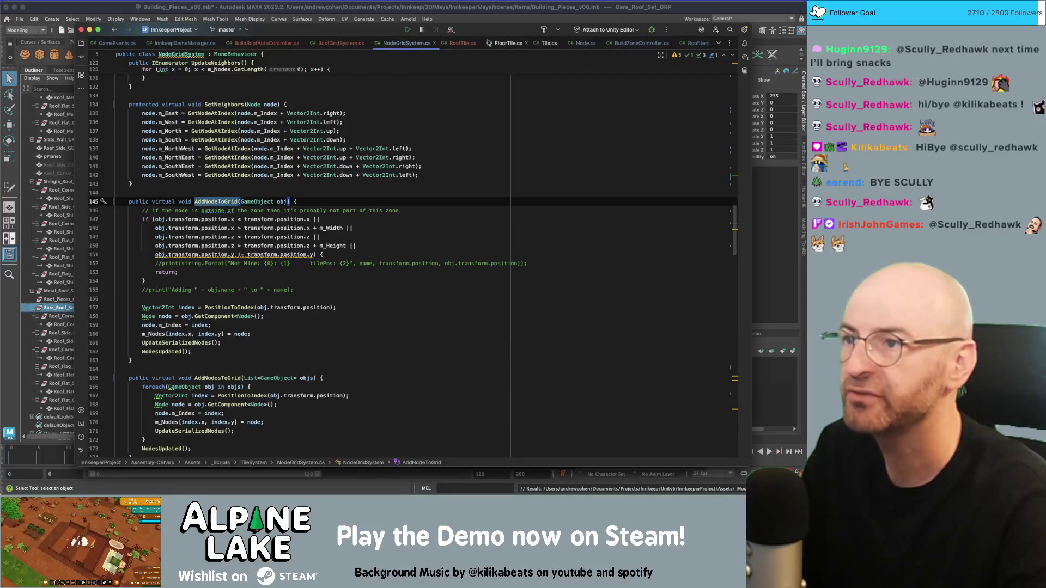
# Step: Delete BuildRoof's redundant m_Index assignment line in RoofGridSystem.cs
pyautogui.click(338, 44)
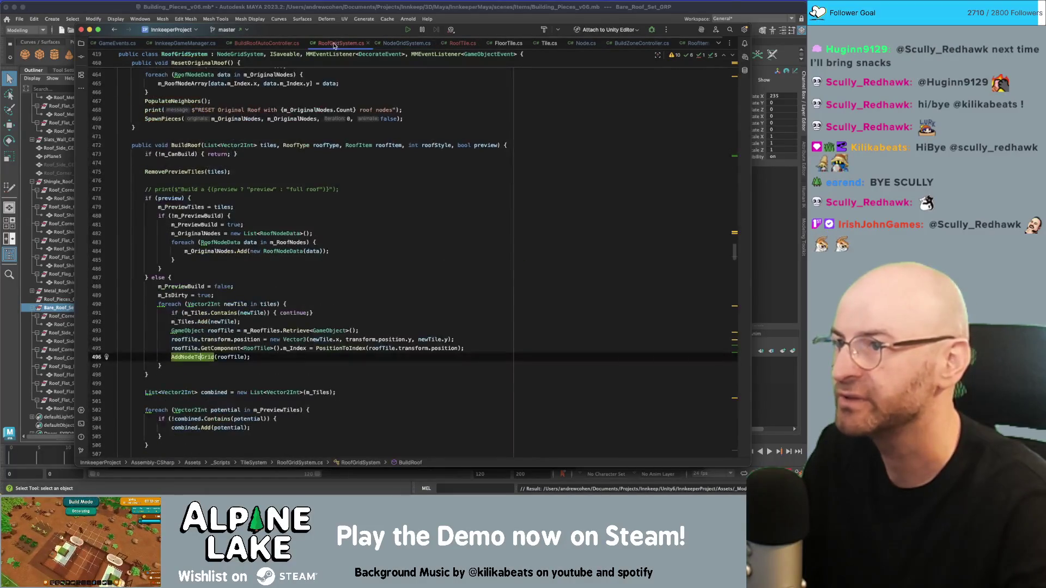
pyautogui.press('Up')
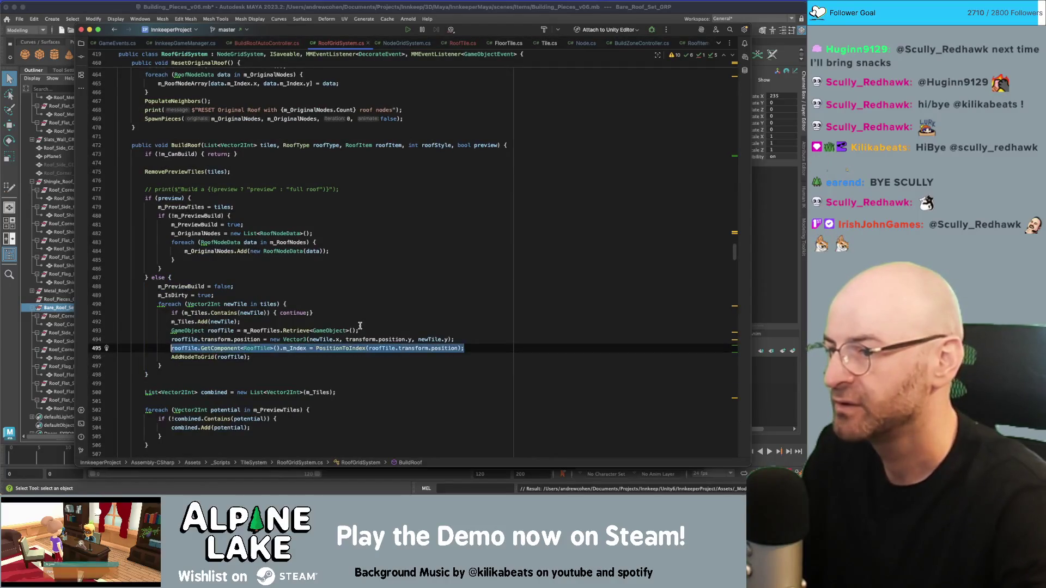
pyautogui.press('super+slash')
pyautogui.press('BackSpace')
pyautogui.scroll(-1, 314, 330)
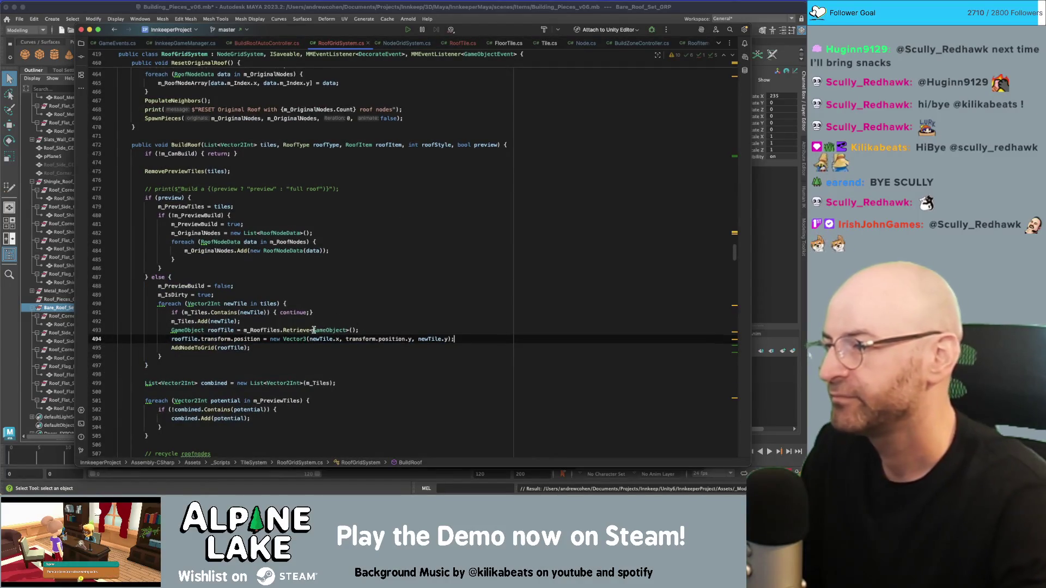
pyautogui.press('BackSpace')
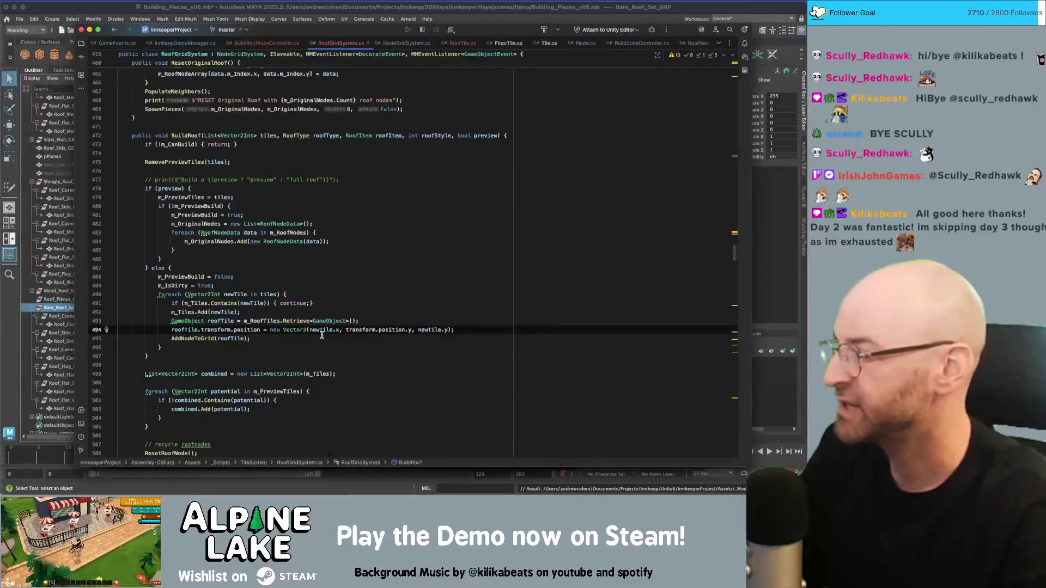
# Step: Review the rest of BuildRoof and move on to RoofTile.cs
pyautogui.click(336, 285)
pyautogui.click(551, 180)
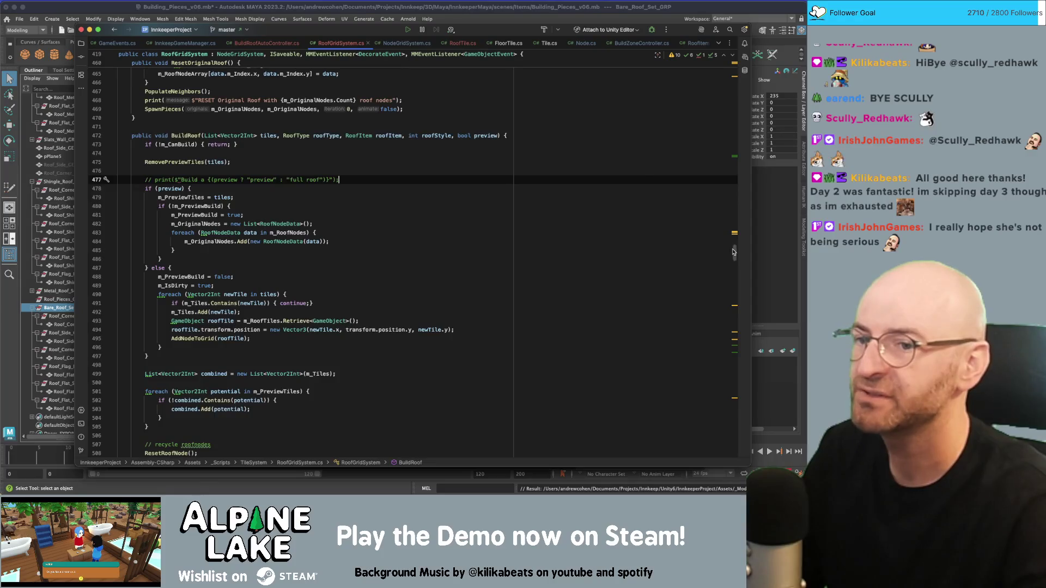
pyautogui.moveTo(733, 251); pyautogui.dragTo(734, 90)
pyautogui.click(463, 43)
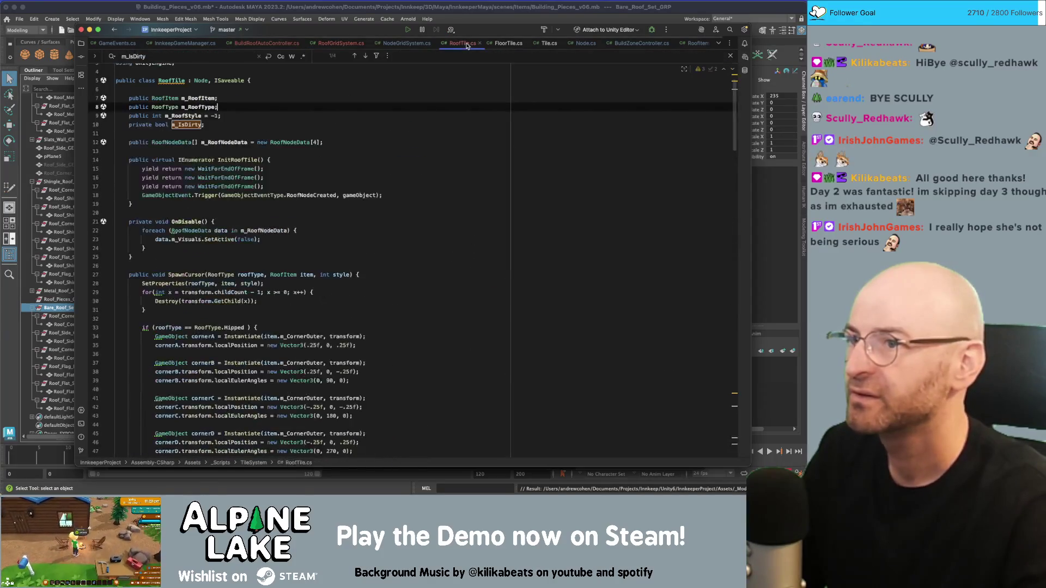
# Step: Insert a RoofGridSystem m_RoofGridSystem field declaration below m_IsDirty in RoofTile
pyautogui.click(404, 133)
pyautogui.click(360, 115)
pyautogui.click(358, 125)
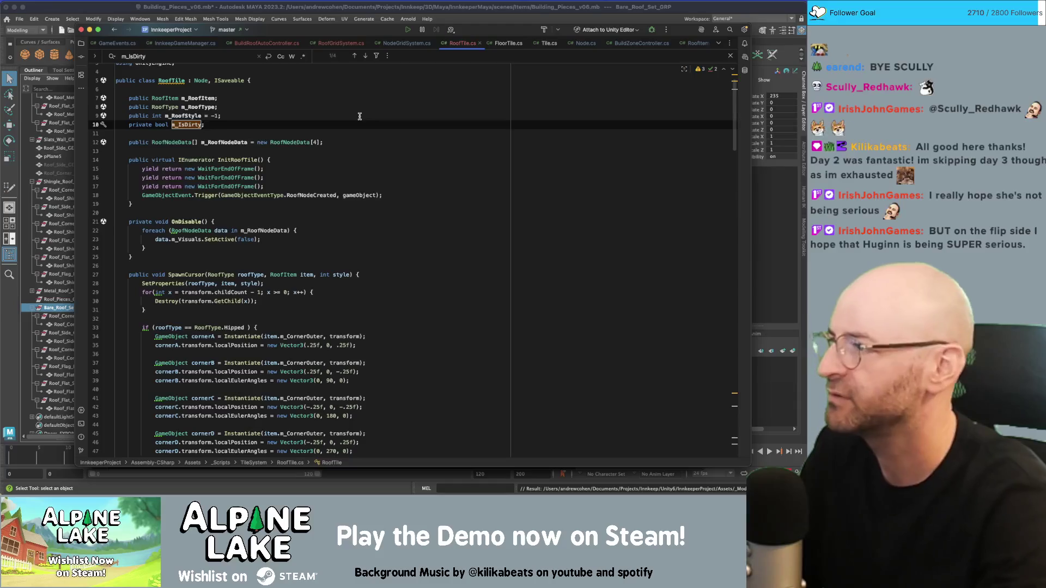
pyautogui.press('Return')
pyautogui.press('Return')
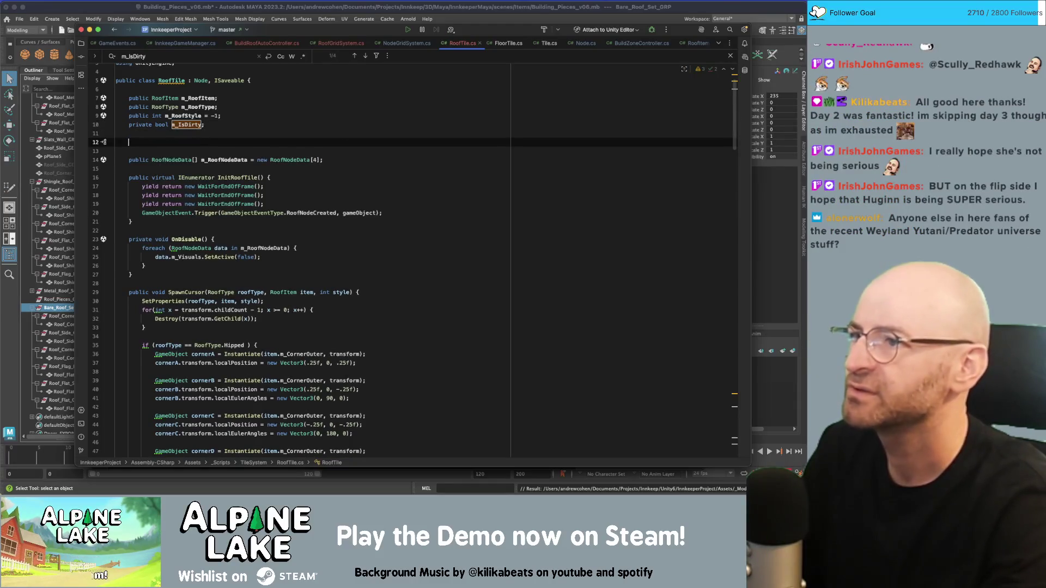
pyautogui.write('RoofGridSystem m_')
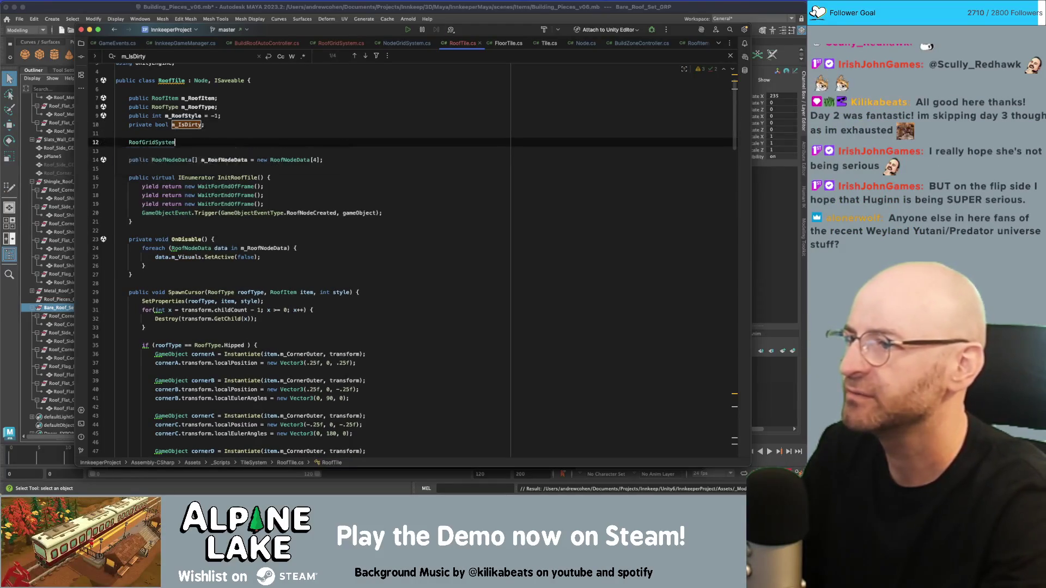
pyautogui.write('GridSystem;')
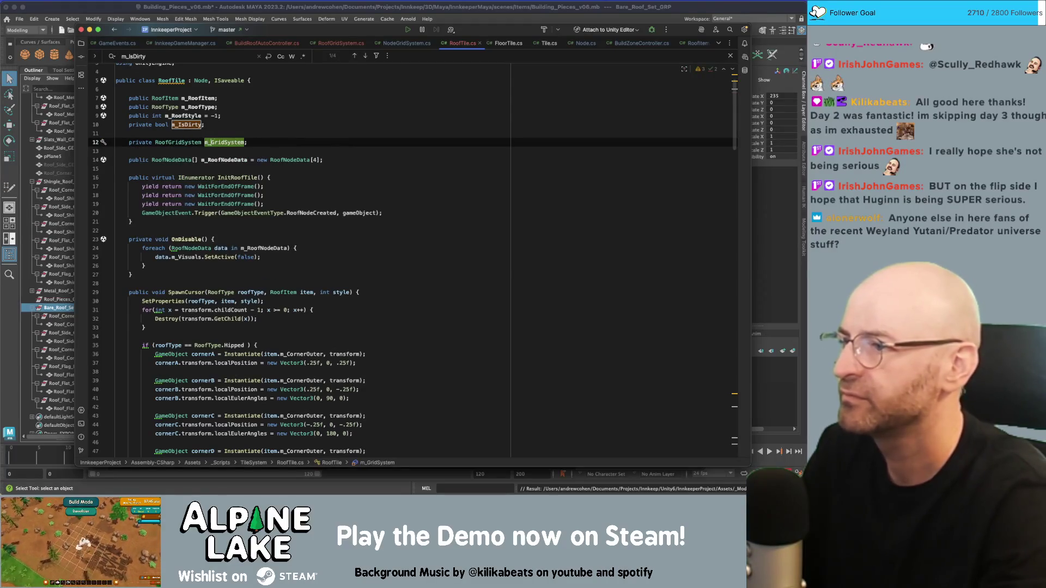
pyautogui.write('Roof')
# Step: Make m_RoofGridSystem public and comment out the m_RoofNodeData array declaration
pyautogui.press('super+End')
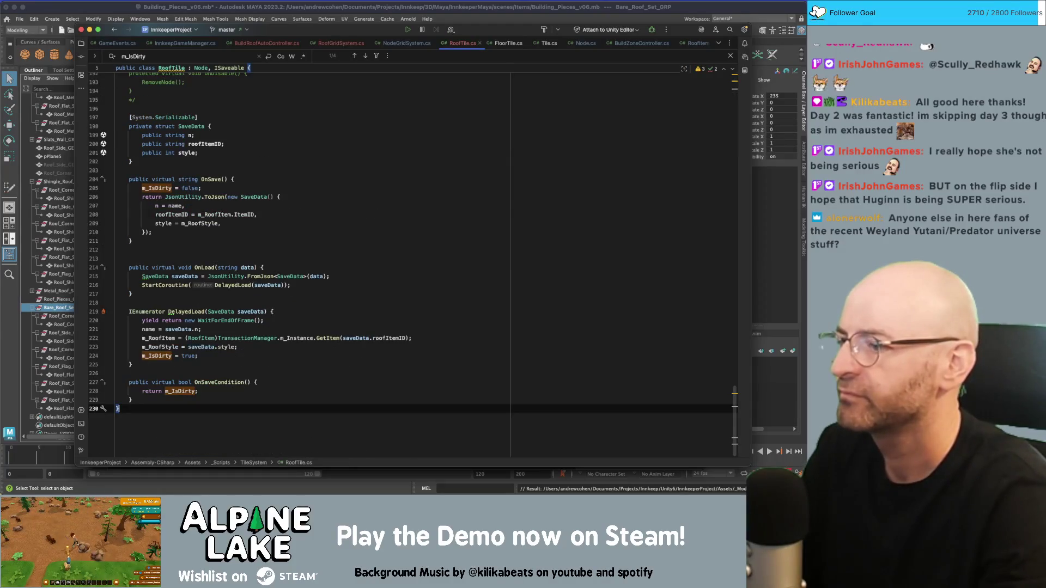
pyautogui.press('super+Home')
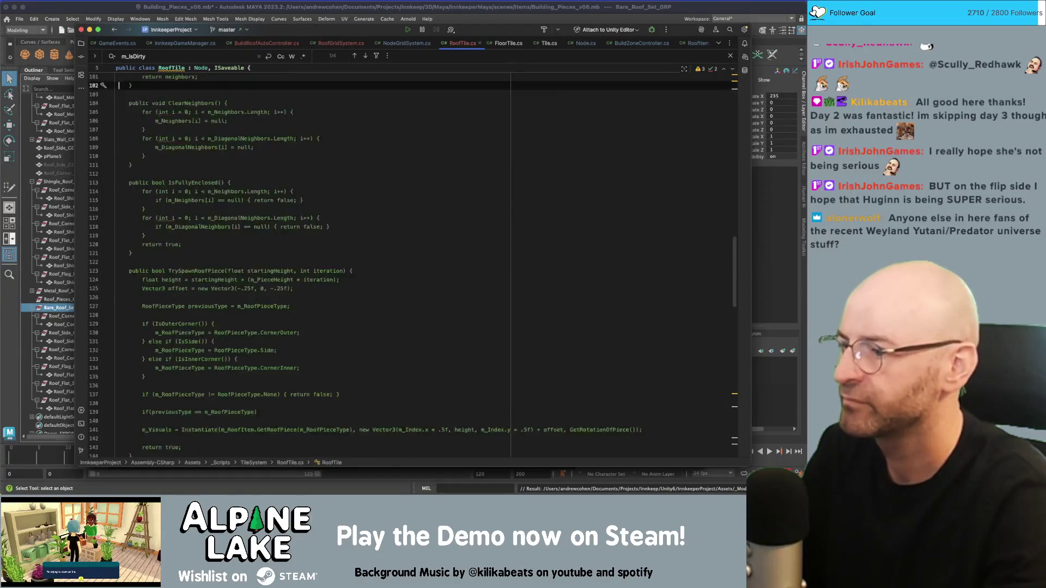
pyautogui.press('Down')
pyautogui.press('Down')
pyautogui.press('Down')
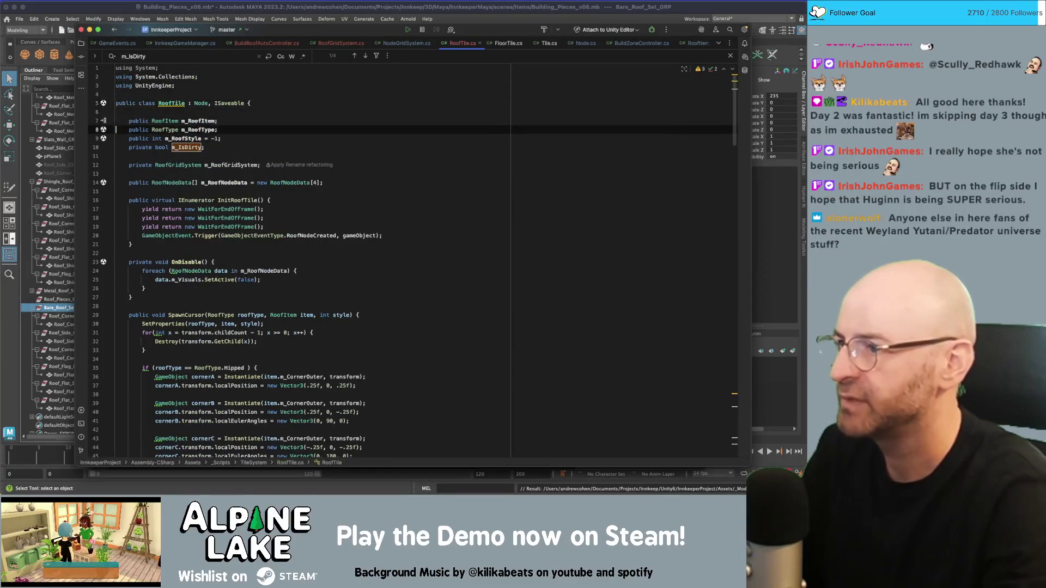
pyautogui.press('Down')
pyautogui.press('Down')
pyautogui.hotkey('alt', 'shift', 'Right')
pyautogui.write('Roof')
pyautogui.click(179, 111)
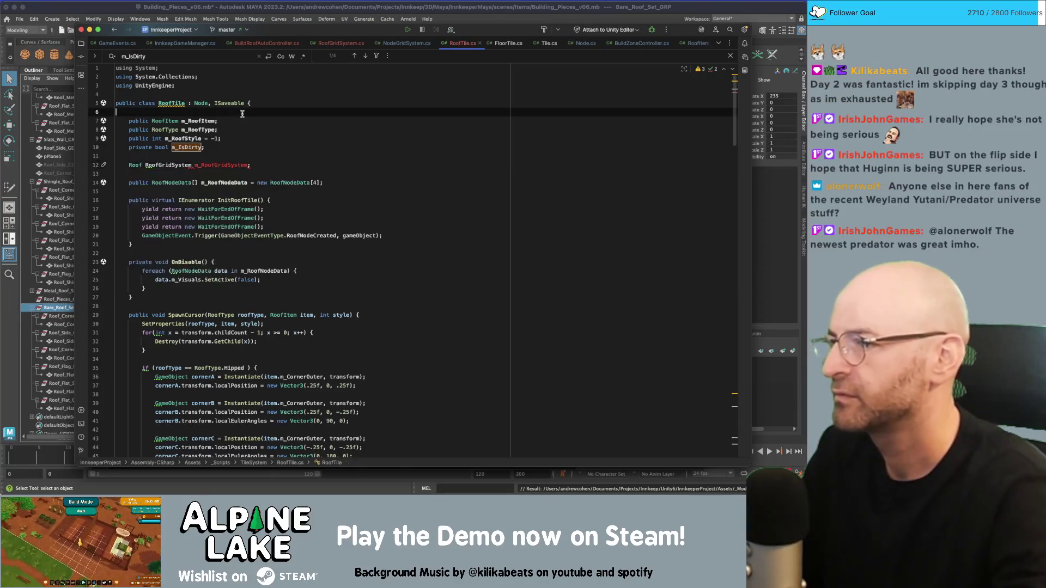
pyautogui.doubleClick(140, 165)
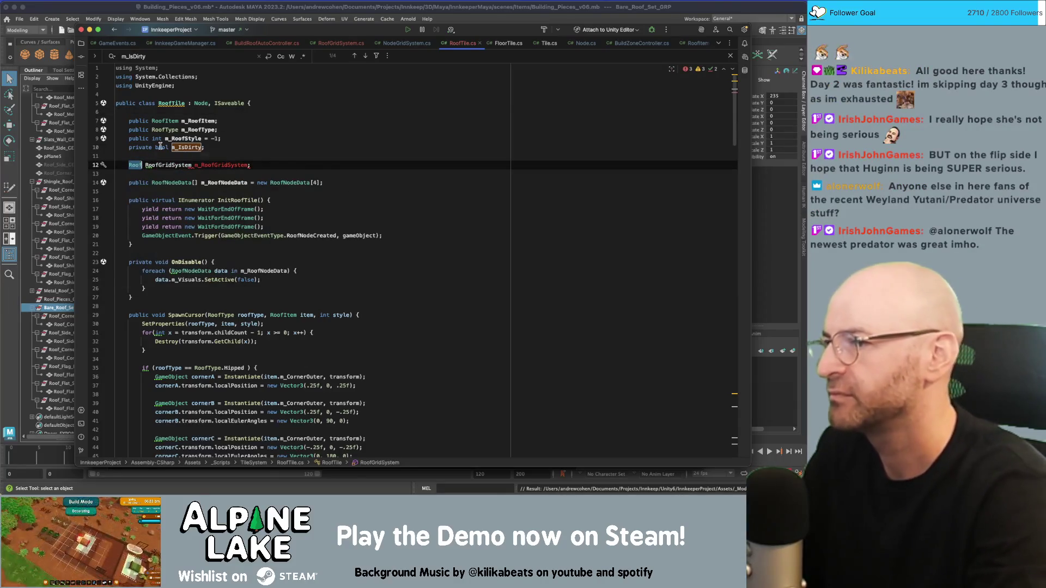
pyautogui.write('public')
pyautogui.click(267, 137)
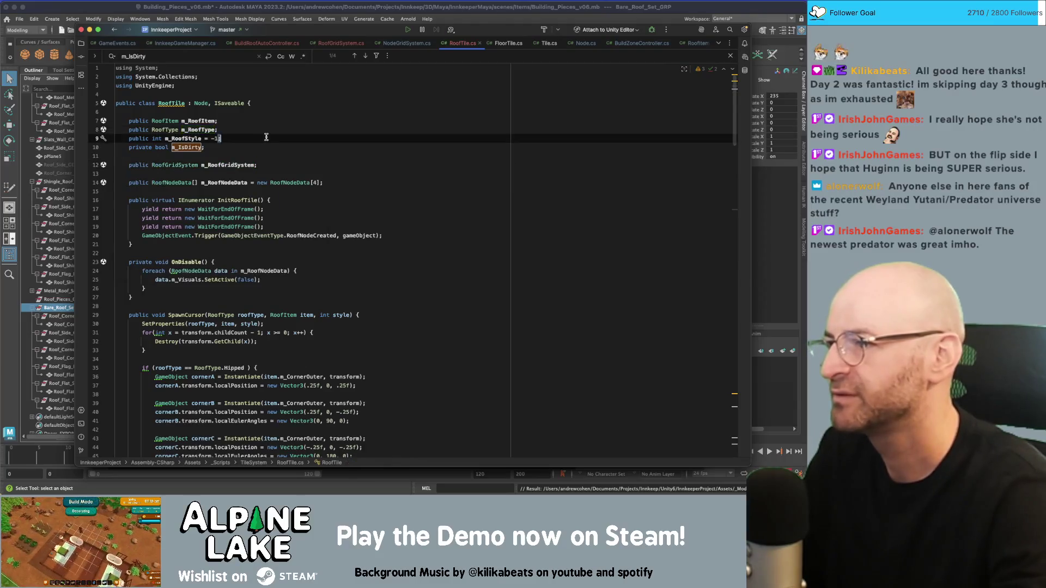
pyautogui.click(173, 183)
pyautogui.press('super+slash')
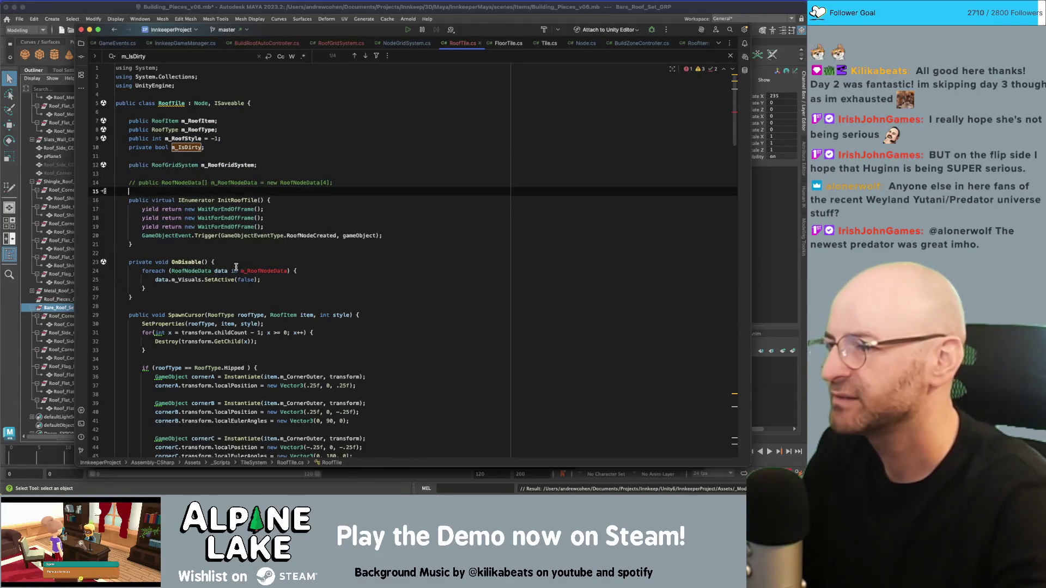
# Step: Comment out the foreach visuals loop in RoofTile's OnDisable
pyautogui.moveTo(146, 288); pyautogui.dragTo(206, 280)
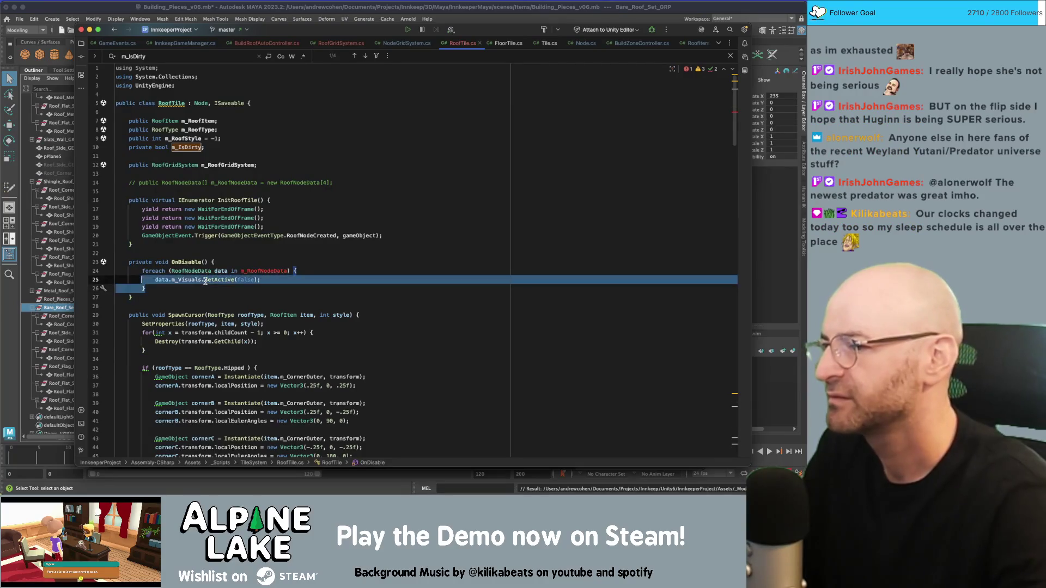
pyautogui.hotkey('shift', 'Up')
pyautogui.press('super+slash')
pyautogui.press('Return')
pyautogui.press('Return')
# Step: Add the call m_RoofGridSystem.RoofTileDestroyed(); below the commented-out loop
pyautogui.write('m_RoofGridSyst')
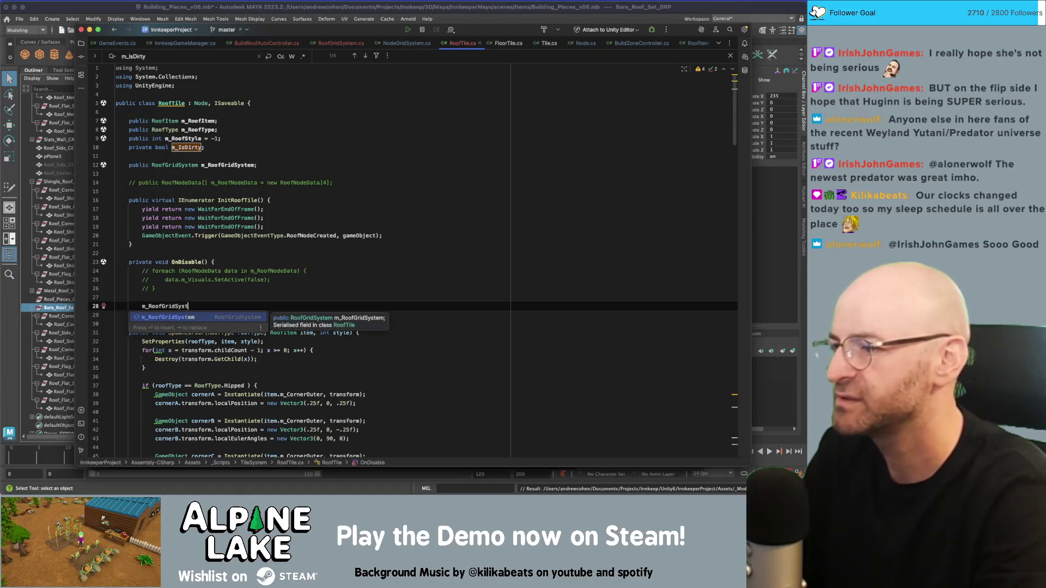
pyautogui.press('Return')
pyautogui.write('(')
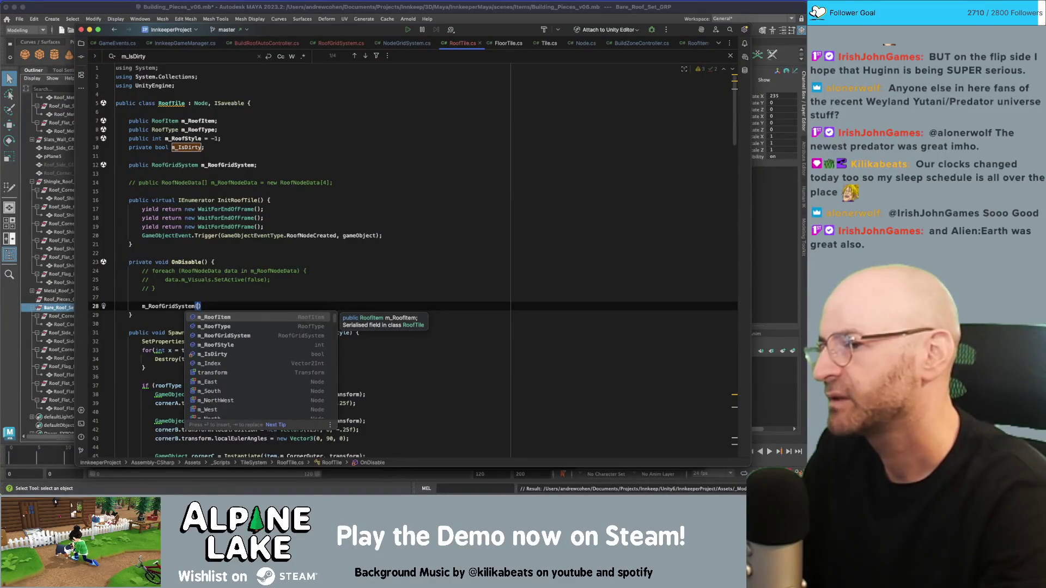
pyautogui.press('Left')
pyautogui.press('BackSpace')
pyautogui.press('BackSpace')
pyautogui.write('.')
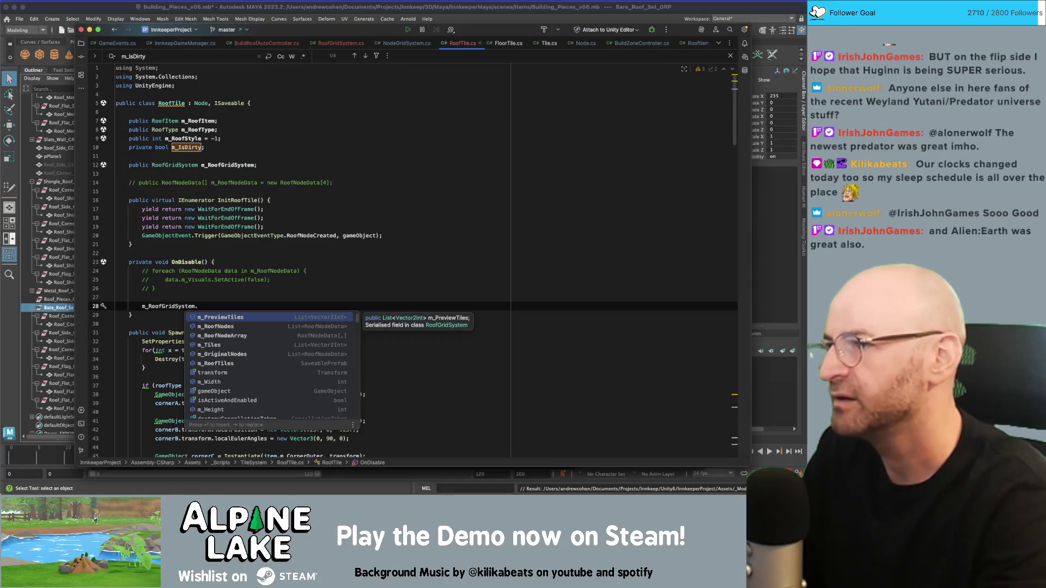
pyautogui.write('RoofTileDestroye')
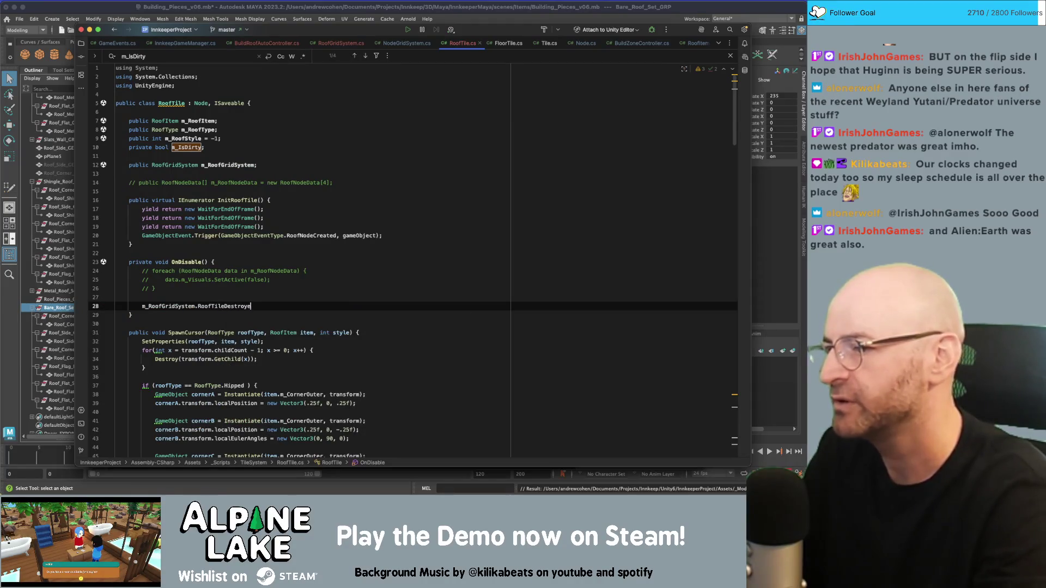
pyautogui.write('d();')
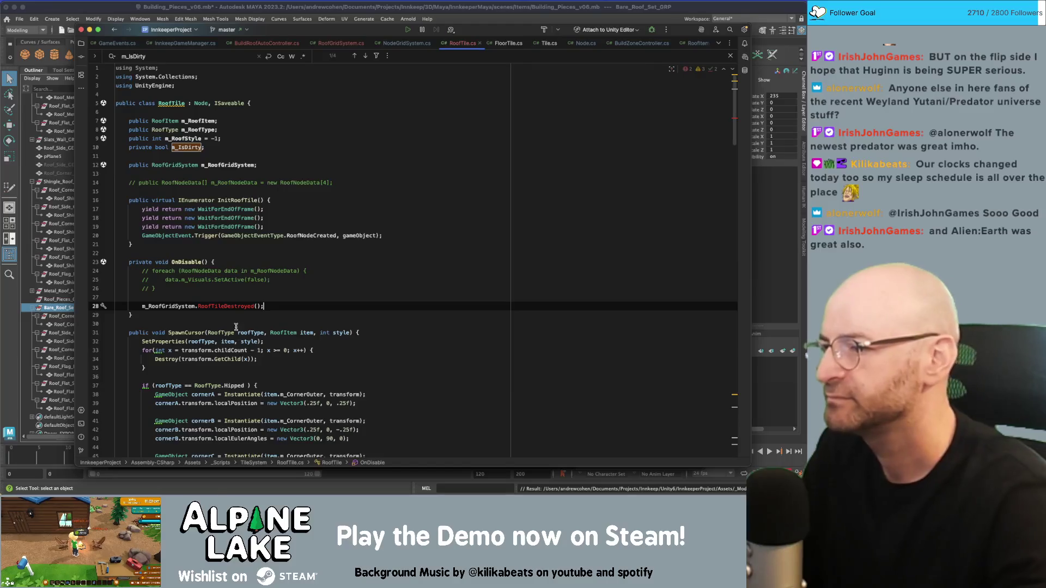
pyautogui.doubleClick(217, 307)
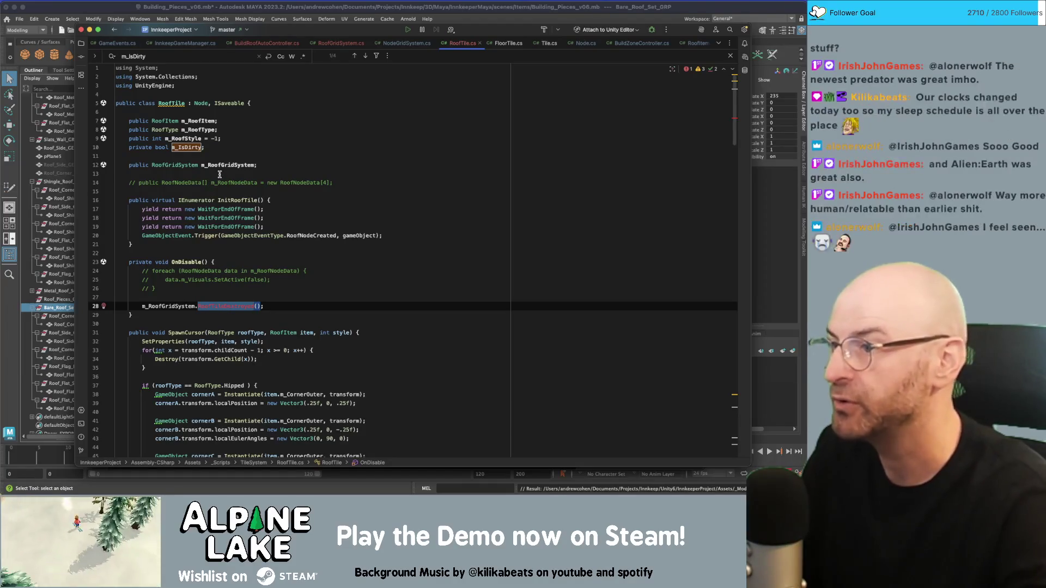
pyautogui.click(228, 164)
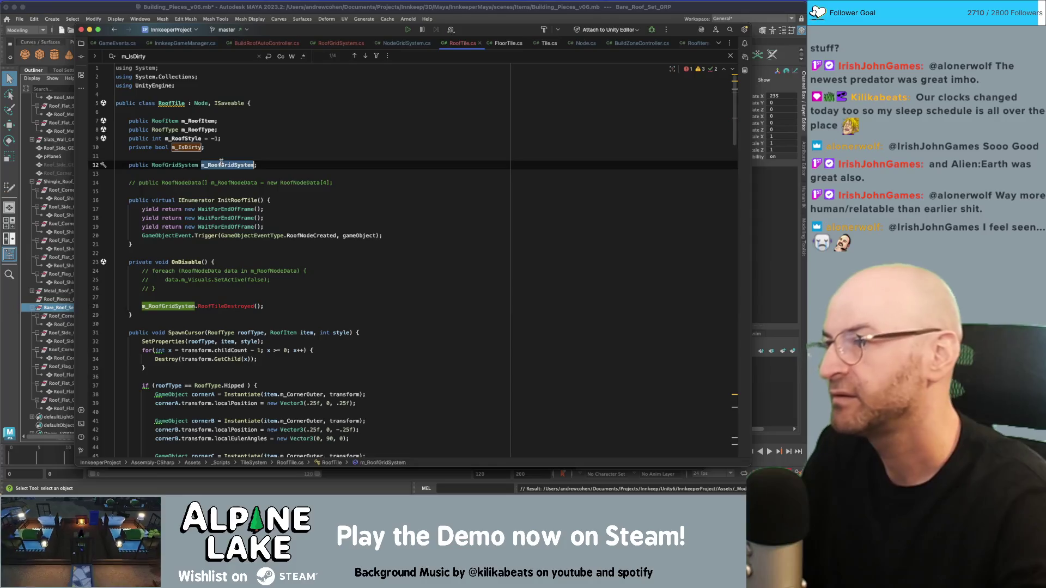
# Step: Return to RoofGridSystem.cs and scroll to the tile-positioning line in BuildRoof's loop
pyautogui.click(345, 45)
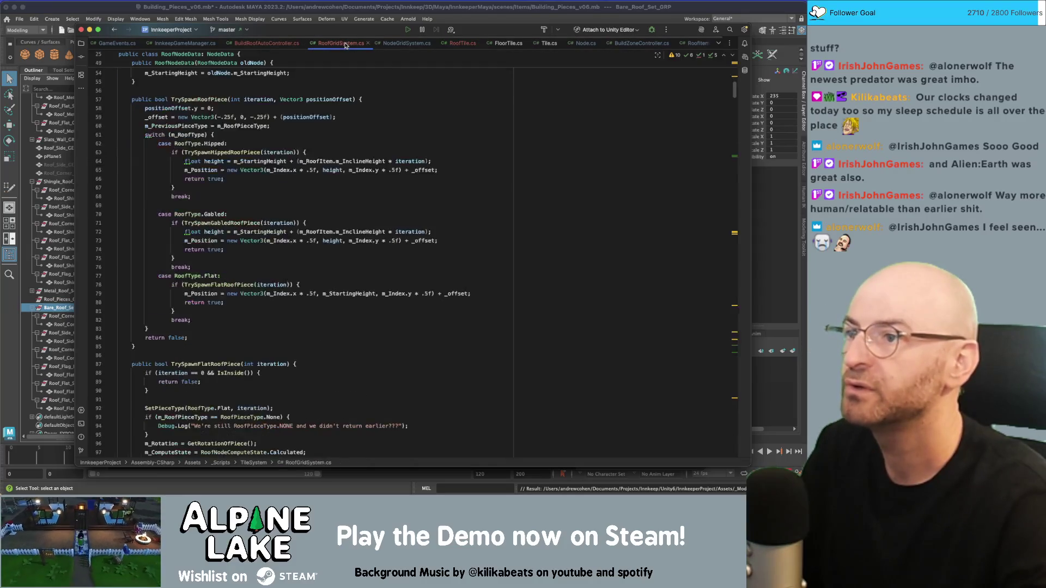
pyautogui.click(400, 47)
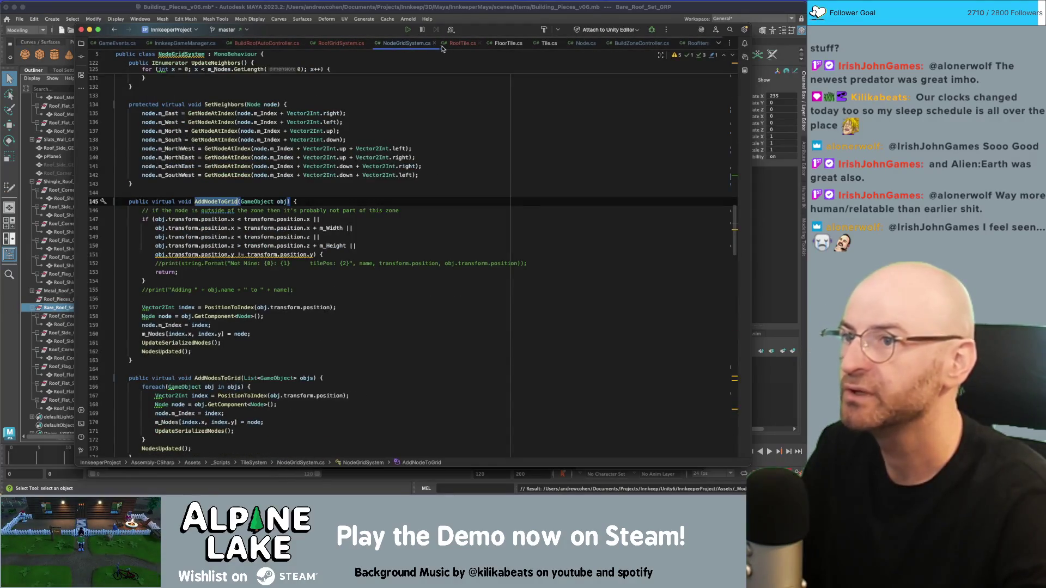
pyautogui.click(457, 46)
pyautogui.click(332, 43)
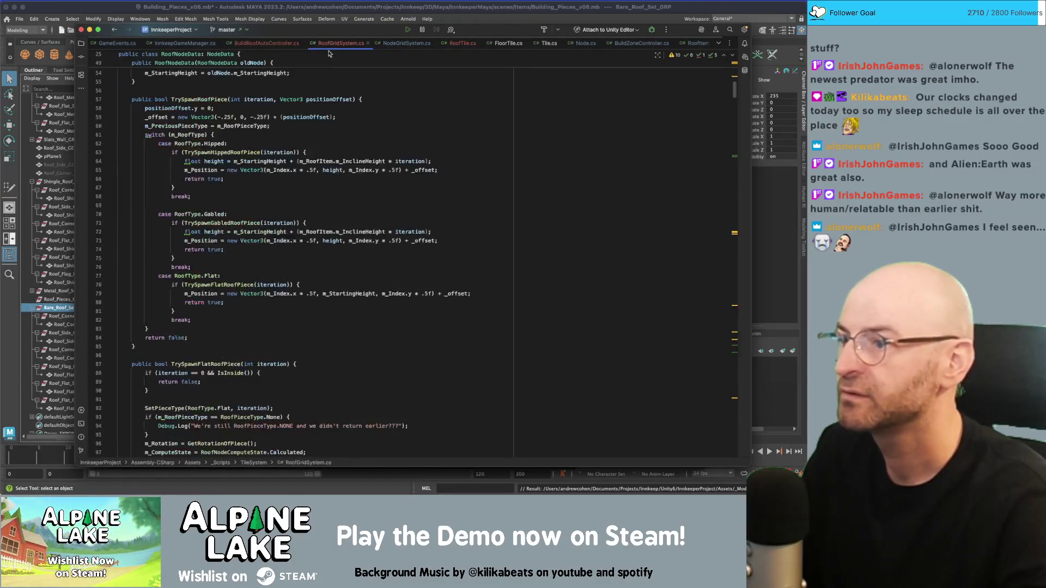
pyautogui.scroll(3, 297, 220)
pyautogui.scroll(-3, 297, 220)
pyautogui.scroll(-10, 297, 220)
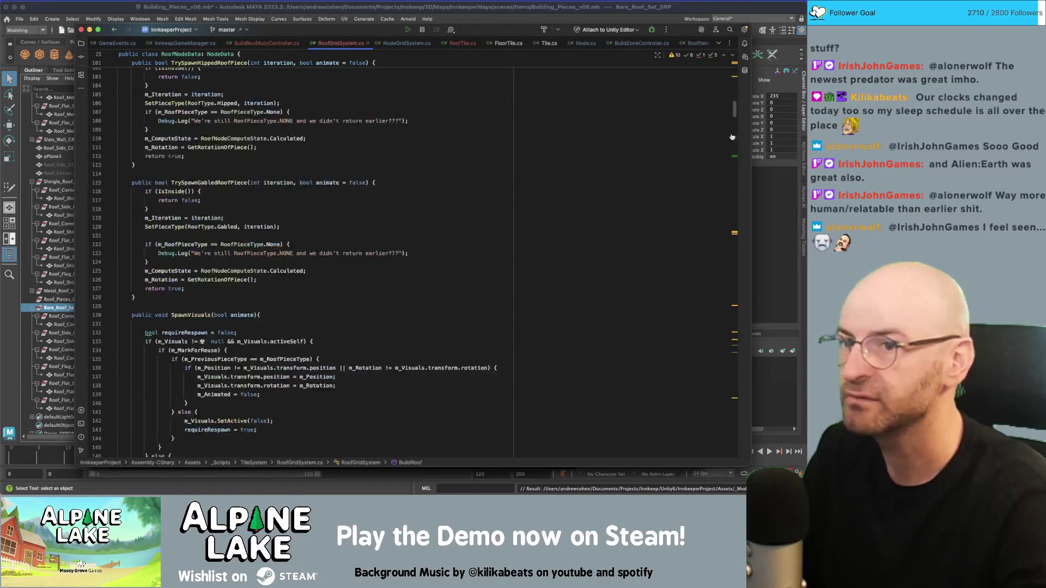
pyautogui.moveTo(734, 116); pyautogui.dragTo(744, 257)
pyautogui.scroll(-15, 423, 249)
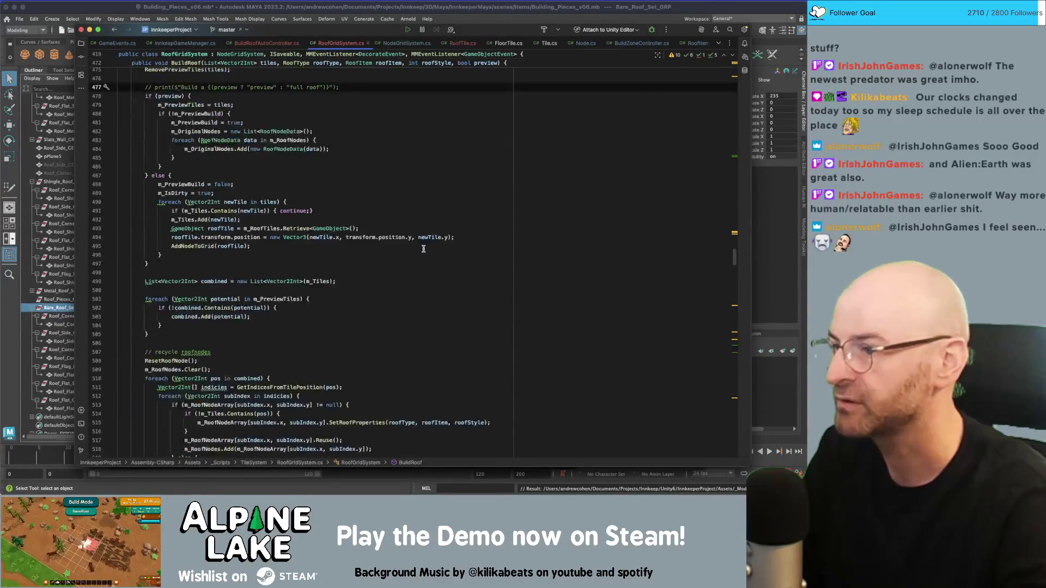
pyautogui.scroll(9, 425, 263)
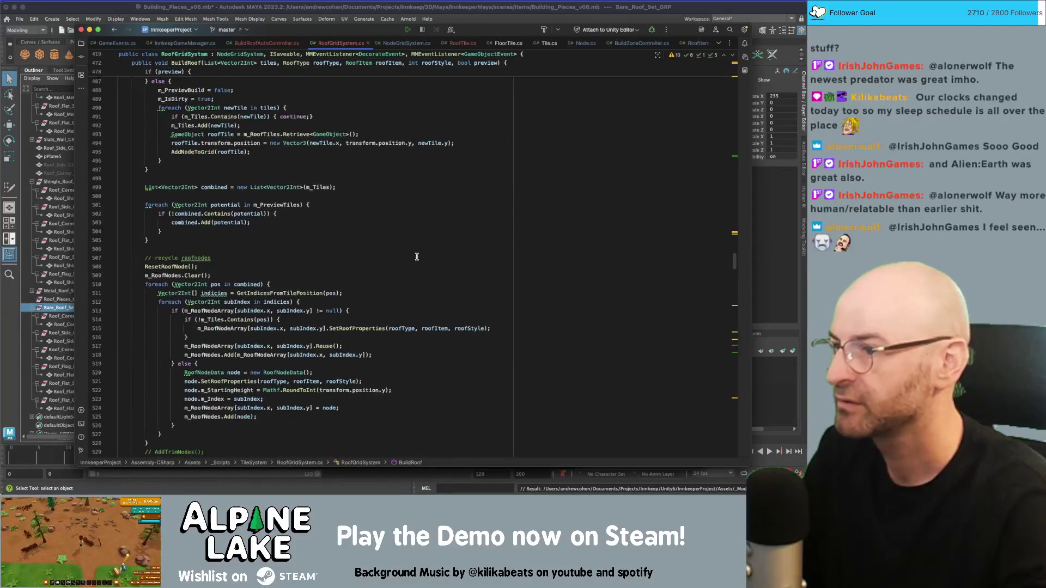
pyautogui.click(359, 191)
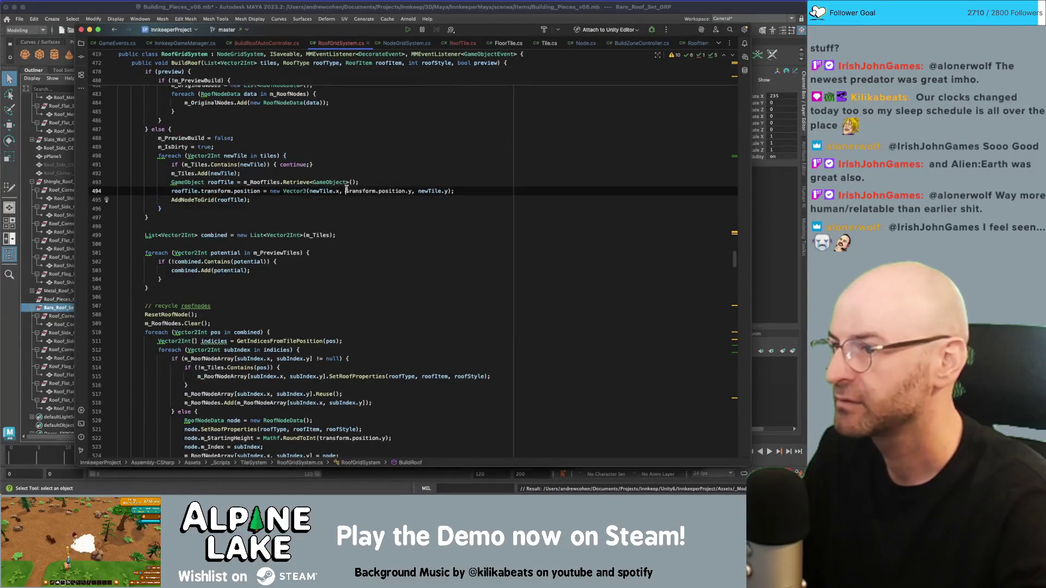
# Step: Add a line setting each roof tile's m_RoofGridSystem to this after positioning it
pyautogui.hotkey('shift', 'Return')
pyautogui.hotkey('ctrl', 'v')
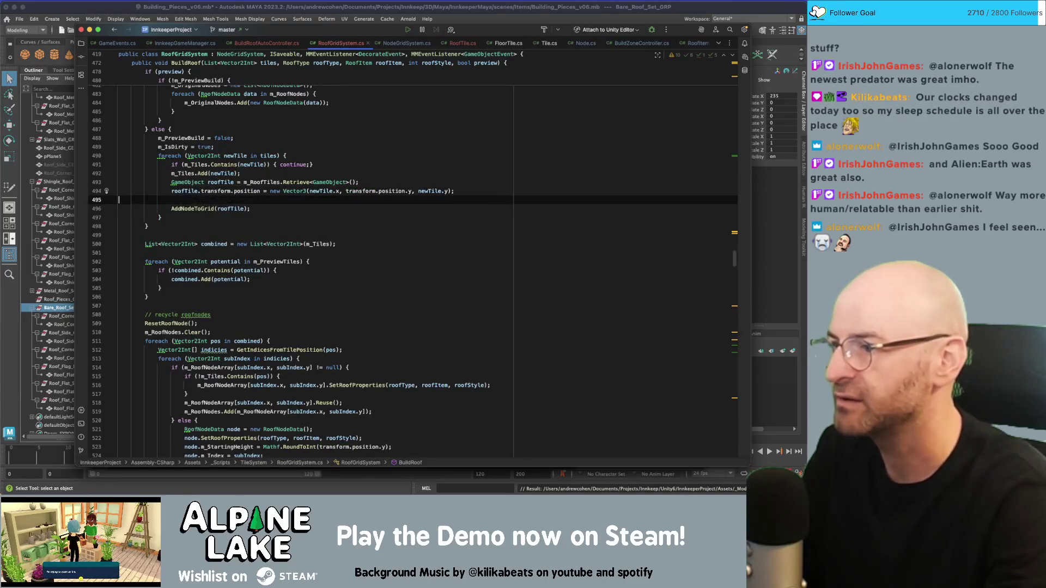
pyautogui.hotkey('shift', 'Home')
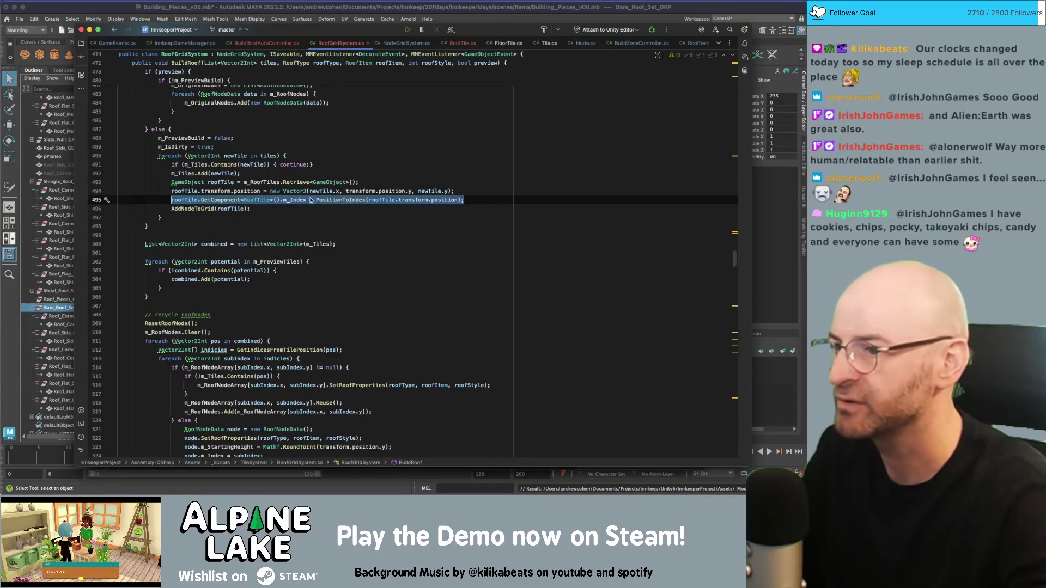
pyautogui.doubleClick(291, 200)
pyautogui.write('m_Roo')
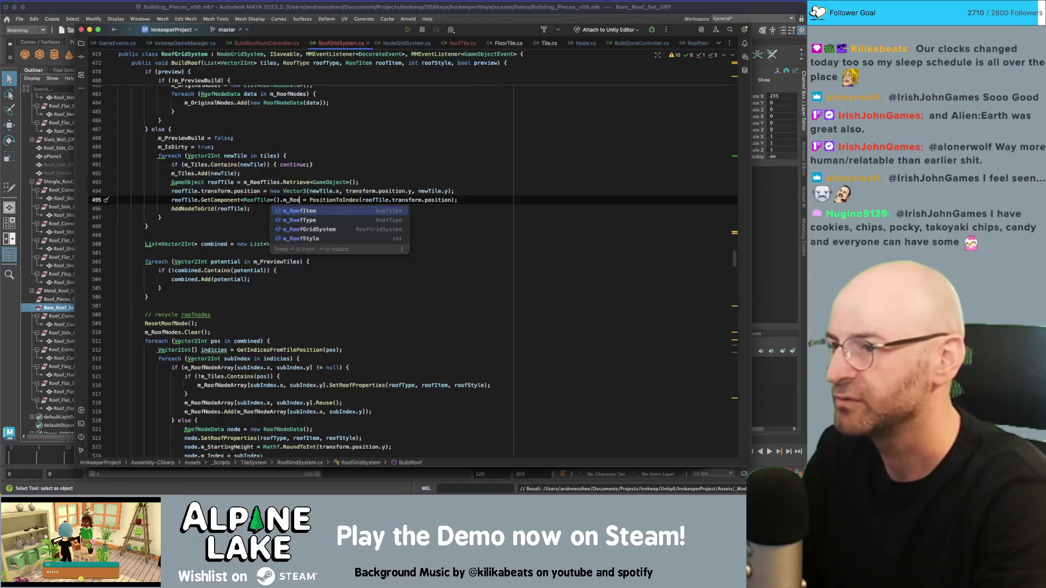
pyautogui.write('fG')
pyautogui.press('Return')
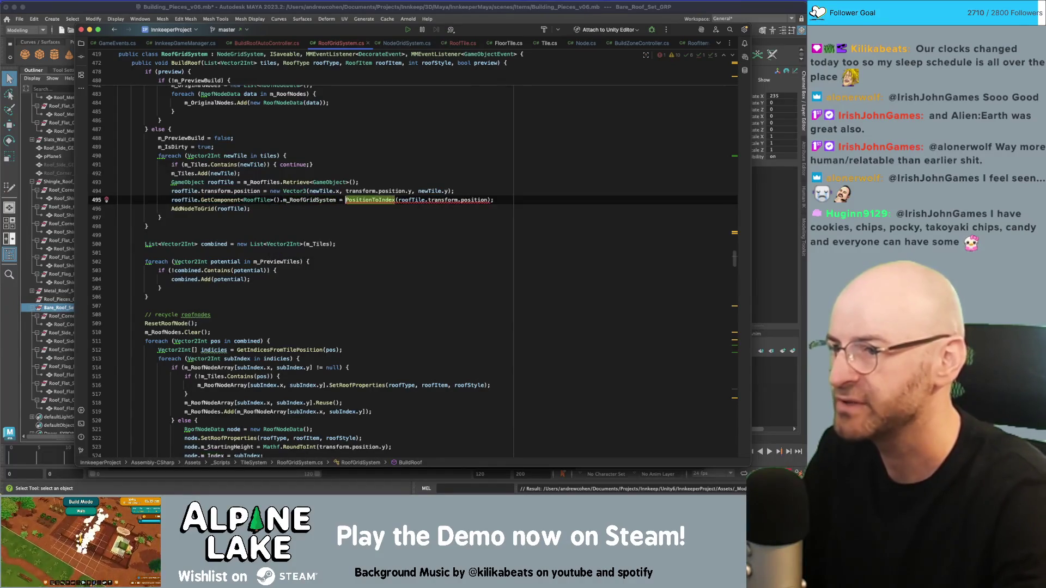
pyautogui.write('this')
# Step: Review the new assignment alongside the m_Tiles.Add and m_IsDirty lines
pyautogui.click(349, 190)
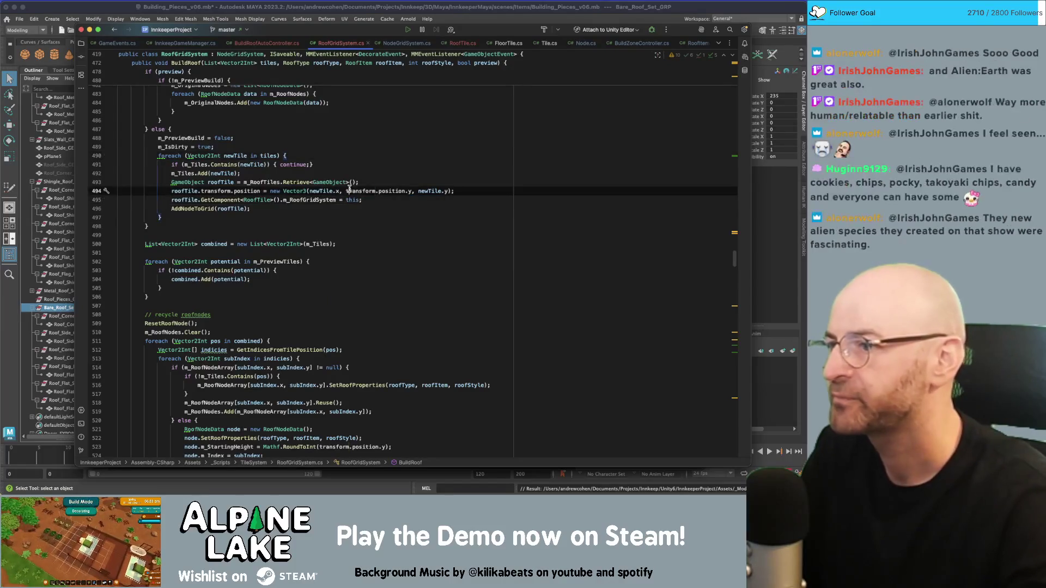
pyautogui.click(315, 199)
pyautogui.click(385, 175)
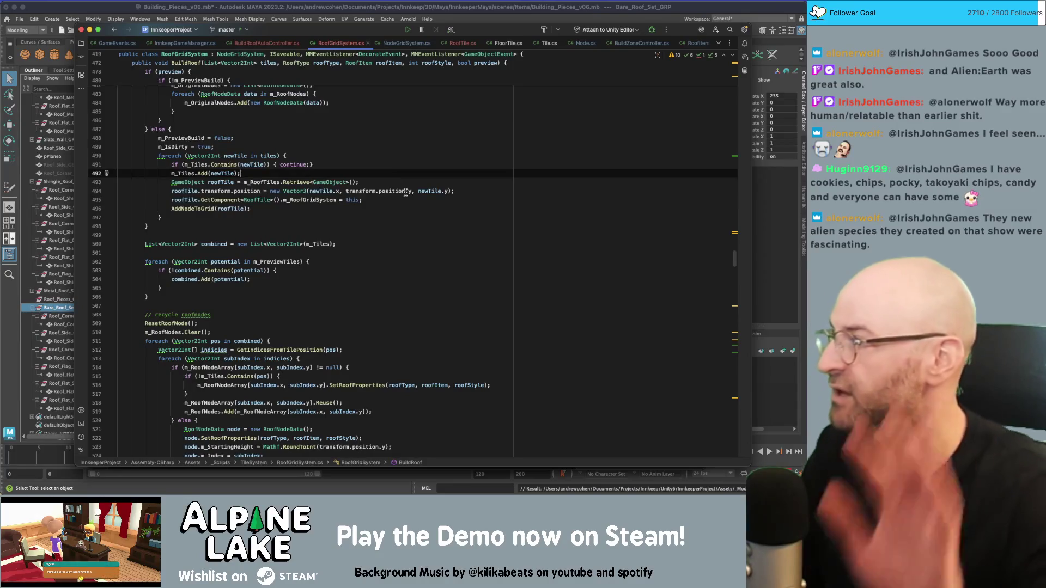
pyautogui.moveTo(405, 192)
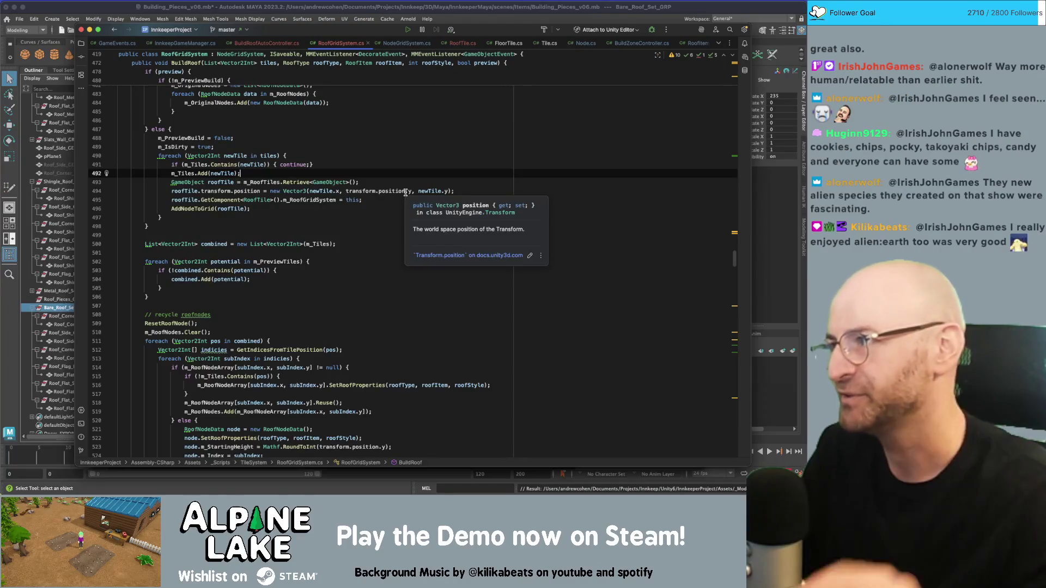
pyautogui.click(386, 147)
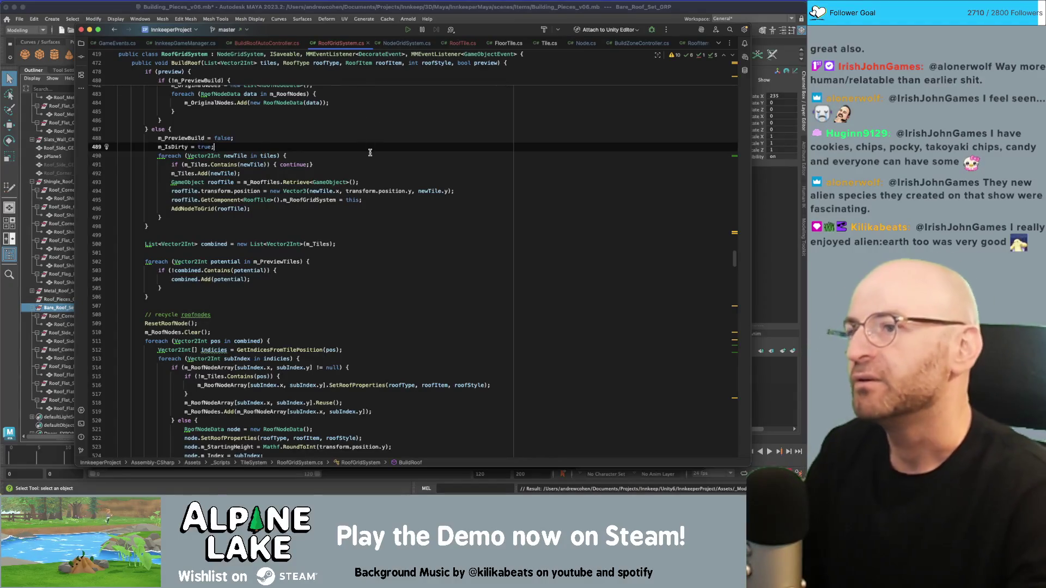
pyautogui.click(362, 129)
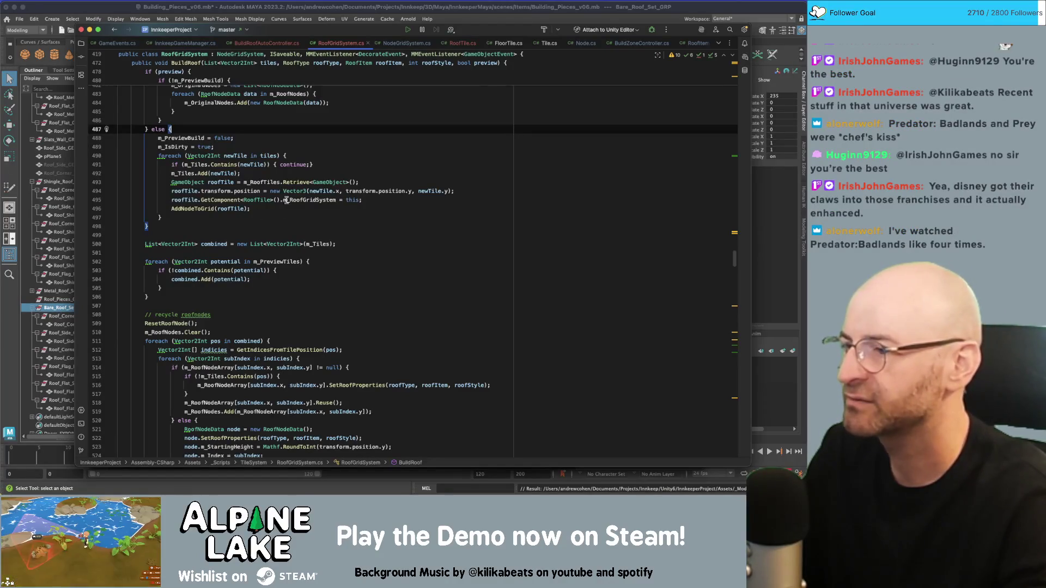
# Step: Check the new m_RoofGridSystem assignment and the AddNodeToGrid call in BuildRoof
pyautogui.click(376, 211)
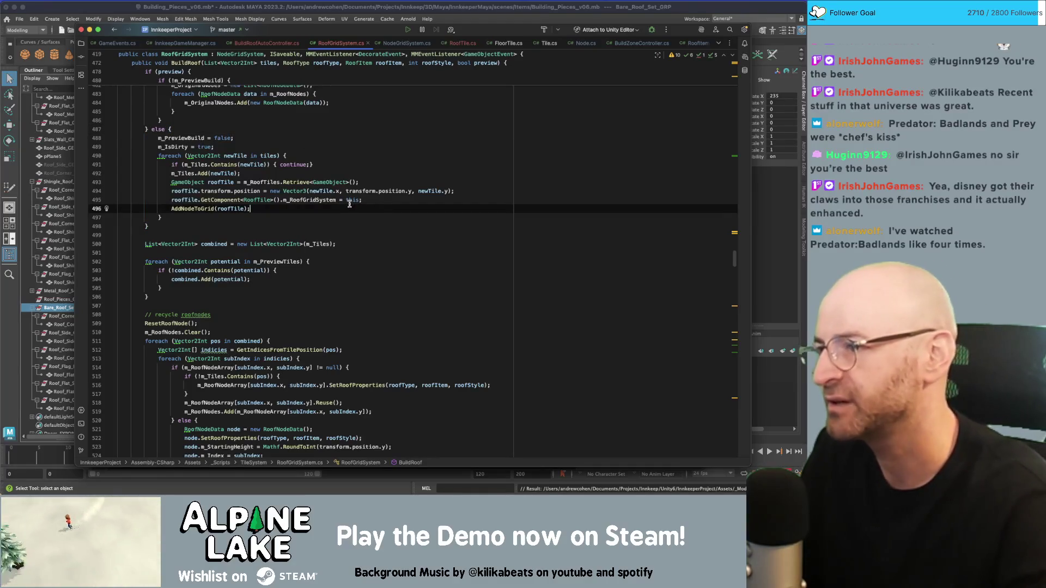
pyautogui.click(336, 243)
pyautogui.scroll(-1, 370, 281)
pyautogui.scroll(10, 376, 278)
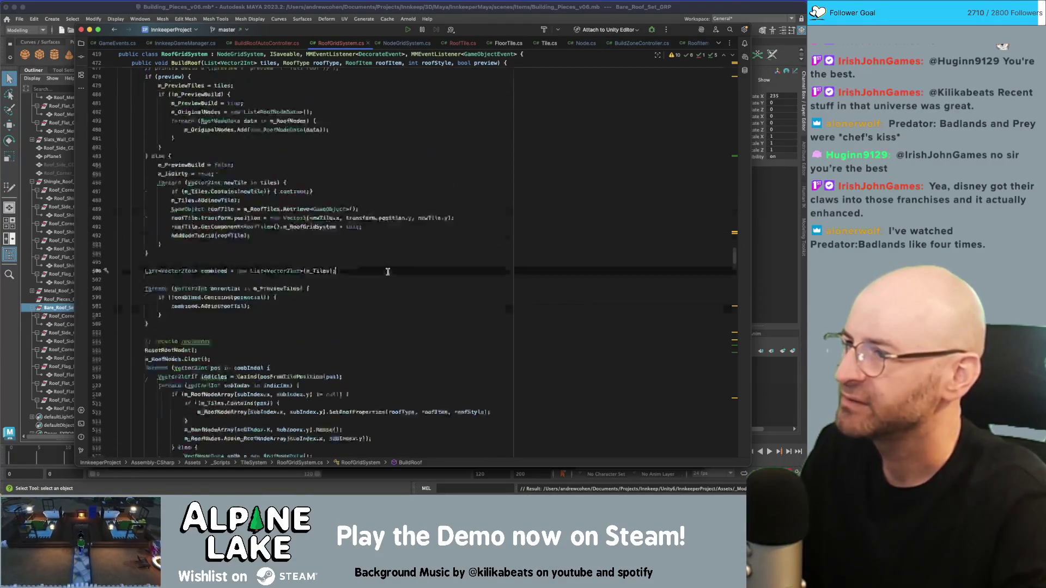
pyautogui.scroll(-12, 384, 278)
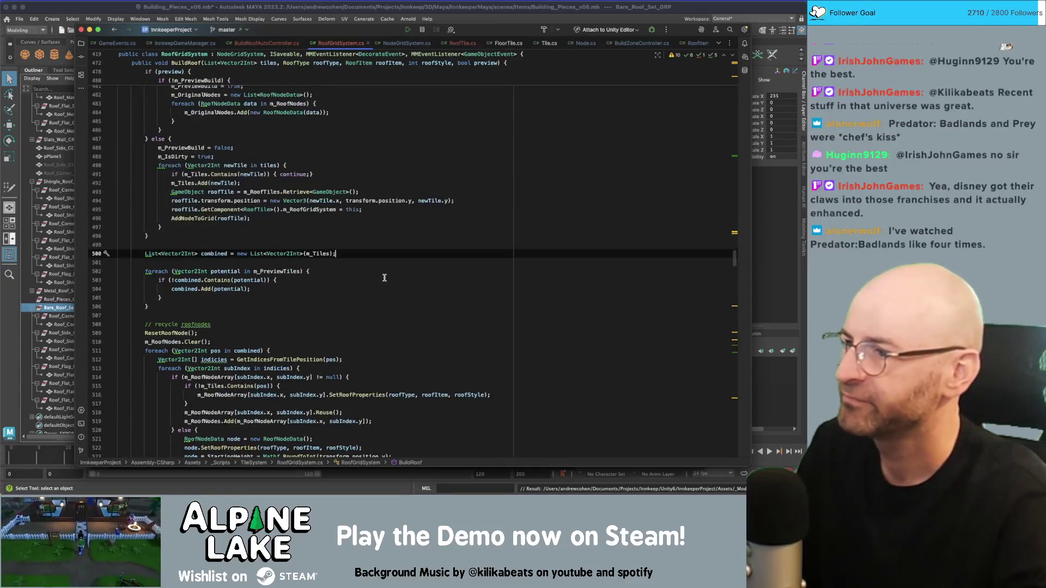
pyautogui.scroll(1, 384, 277)
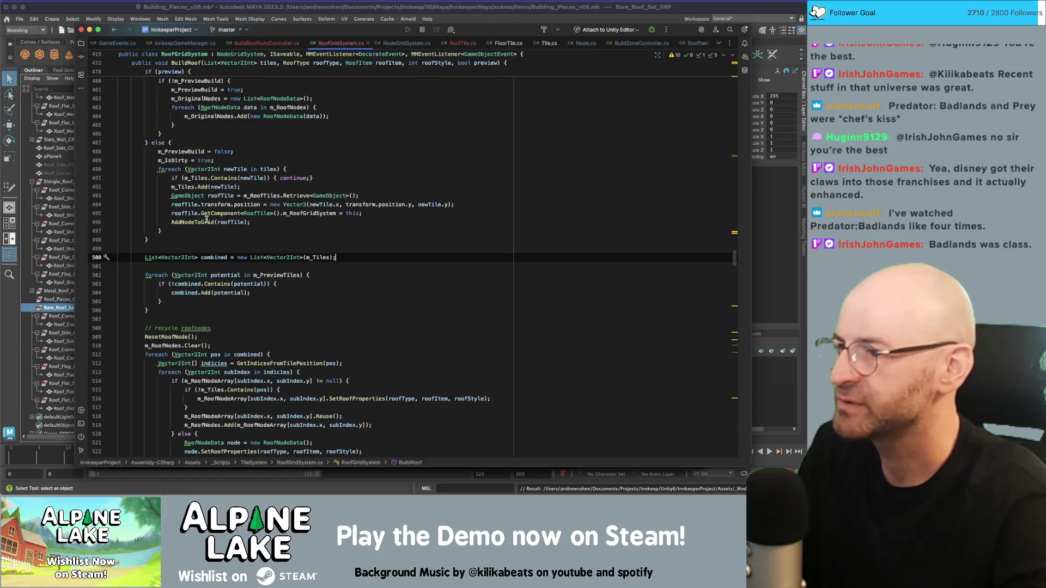
pyautogui.doubleClick(296, 214)
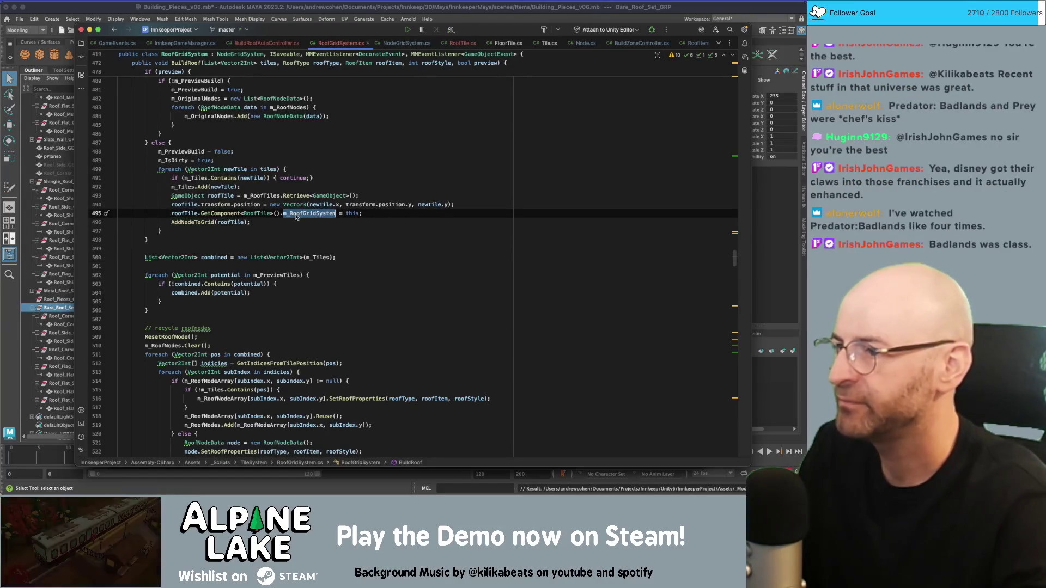
pyautogui.press('Down')
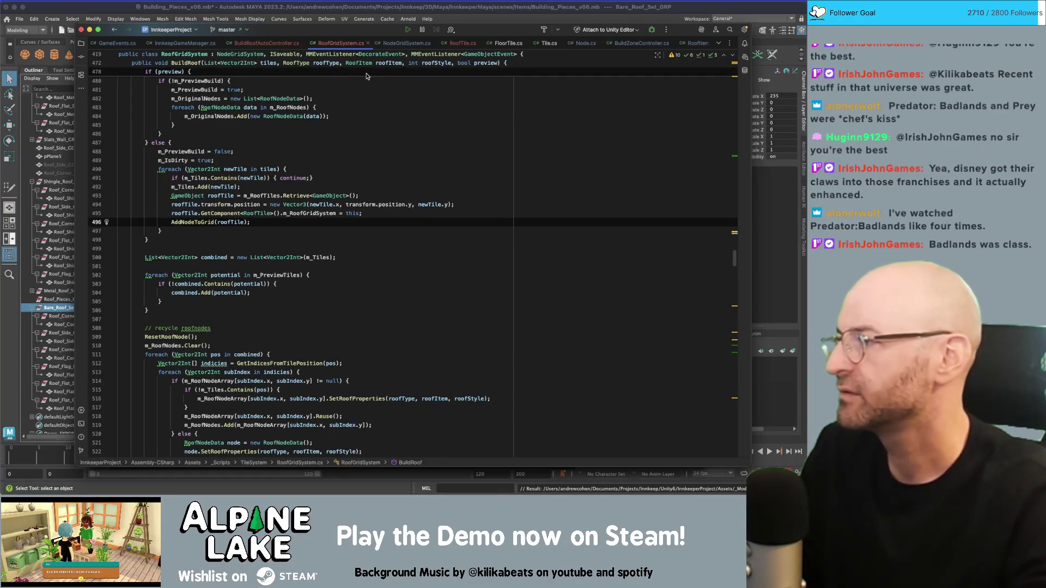
# Step: Glance at RoofTile.cs, then scroll RoofGridSystem.cs to the end of AddTrimNodes
pyautogui.click(463, 43)
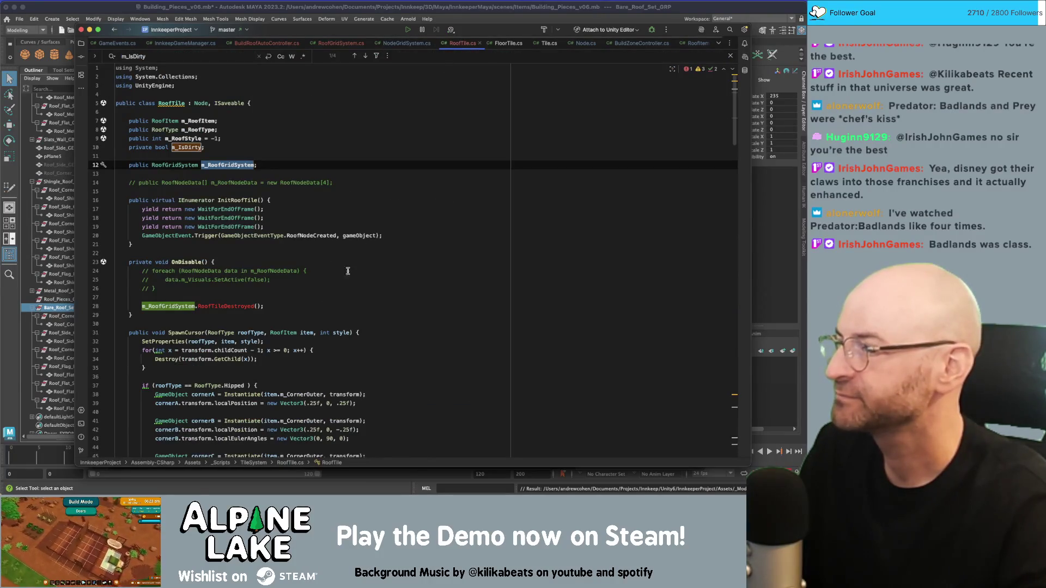
pyautogui.click(336, 43)
pyautogui.scroll(-10, 278, 283)
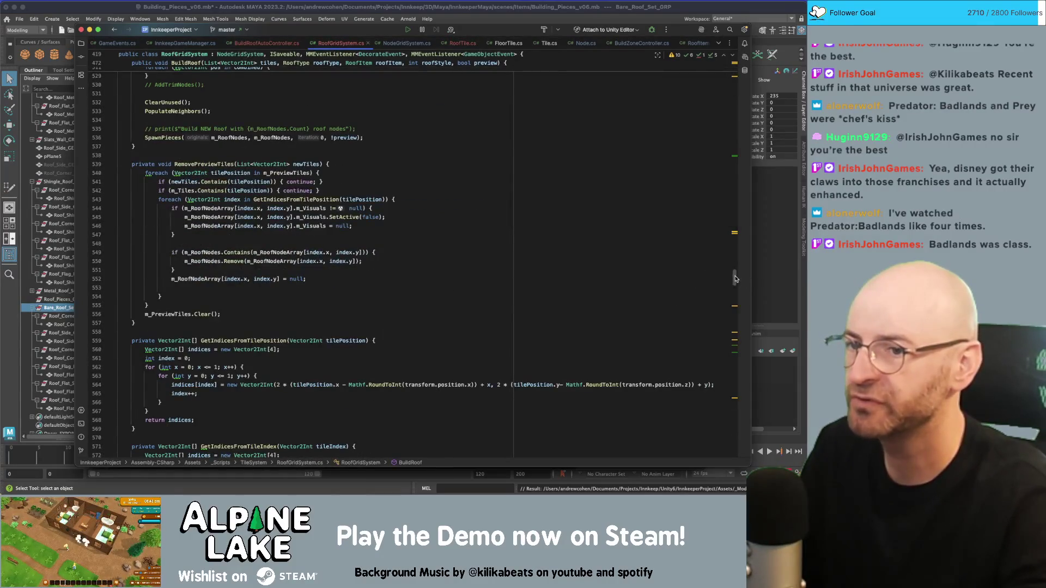
pyautogui.scroll(-20, 735, 279)
pyautogui.scroll(4, 520, 279)
pyautogui.click(421, 242)
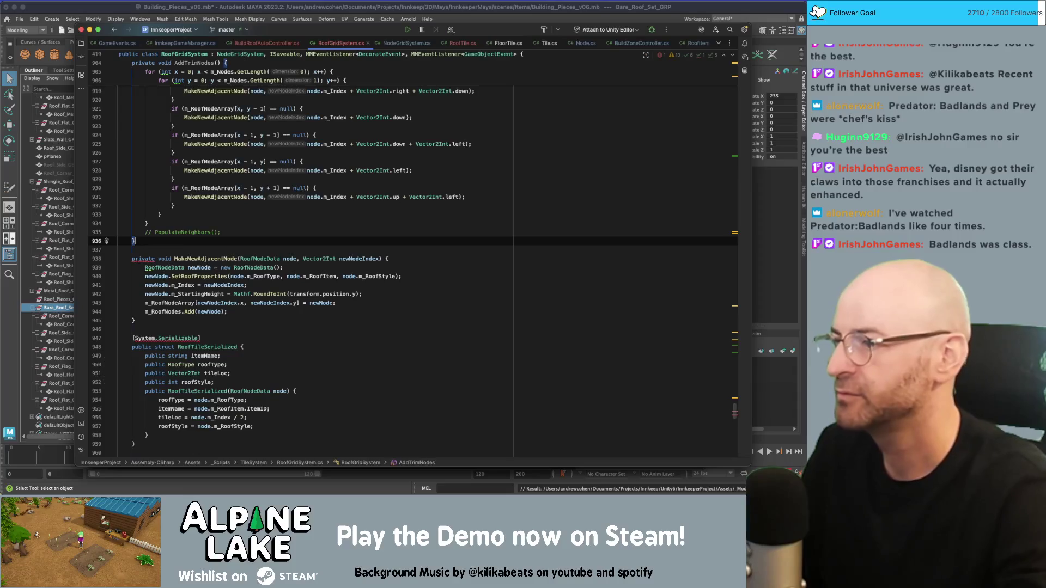
# Step: Add a public void RoofTileDestroyed() method stub below RemoveNode
pyautogui.scroll(7, 456, 218)
pyautogui.click(456, 216)
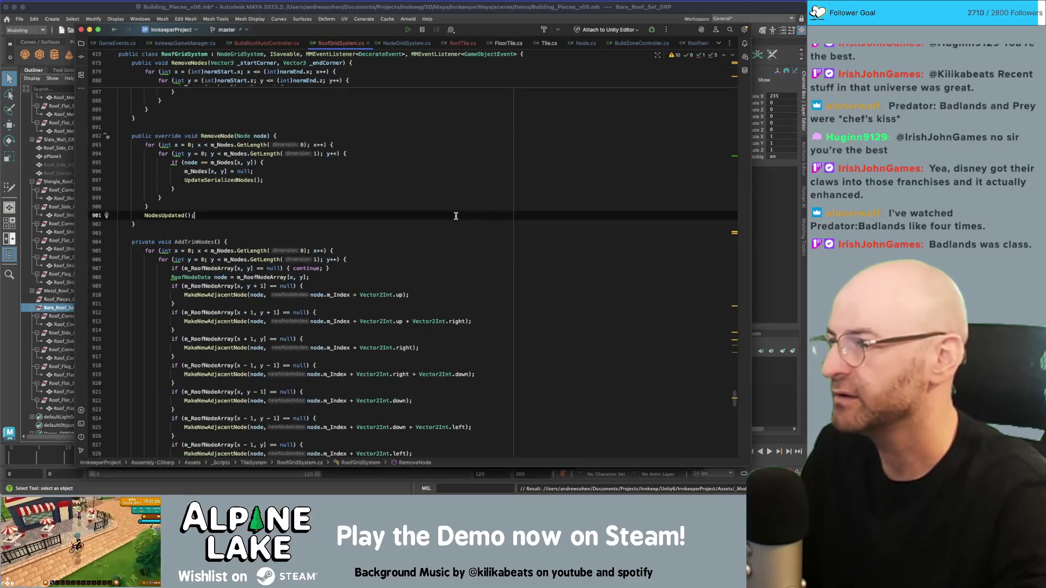
pyautogui.press('Down')
pyautogui.press('Return')
pyautogui.press('Return')
pyautogui.write('public v')
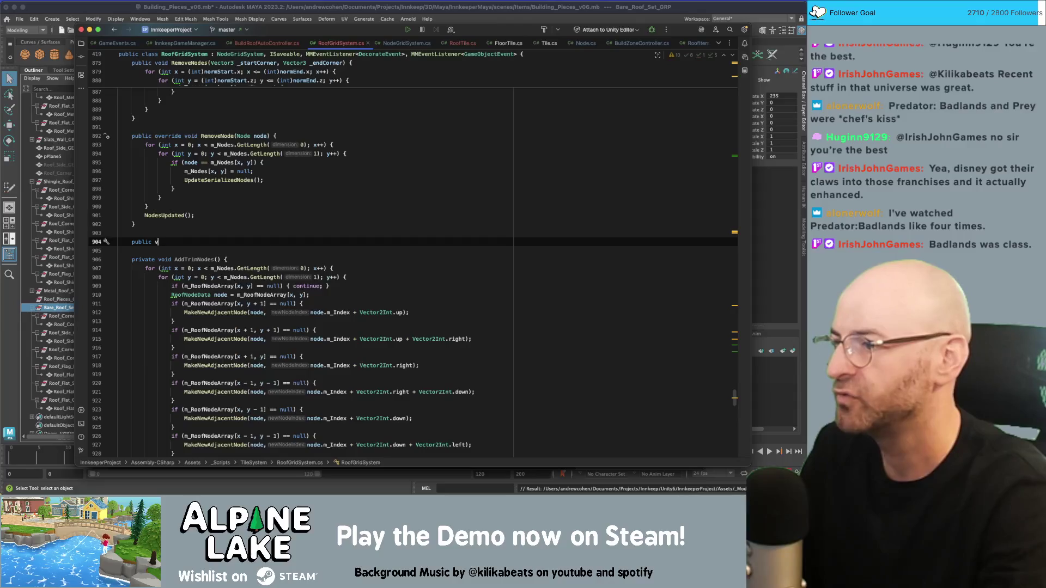
pyautogui.write('oid Destroy')
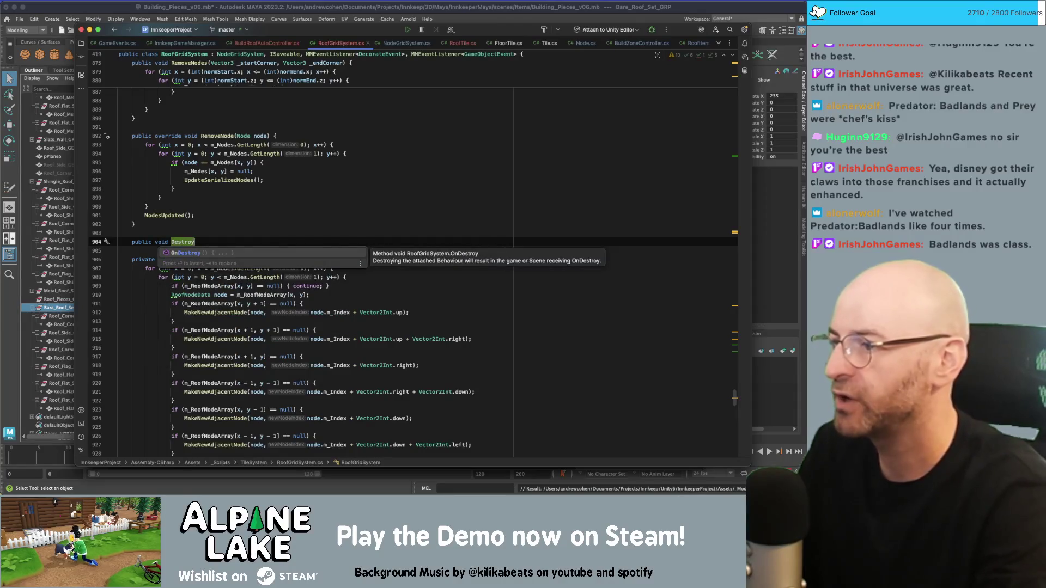
pyautogui.press('BackSpace')
pyautogui.press('BackSpace')
pyautogui.press('BackSpace')
pyautogui.write('RoofTileDe')
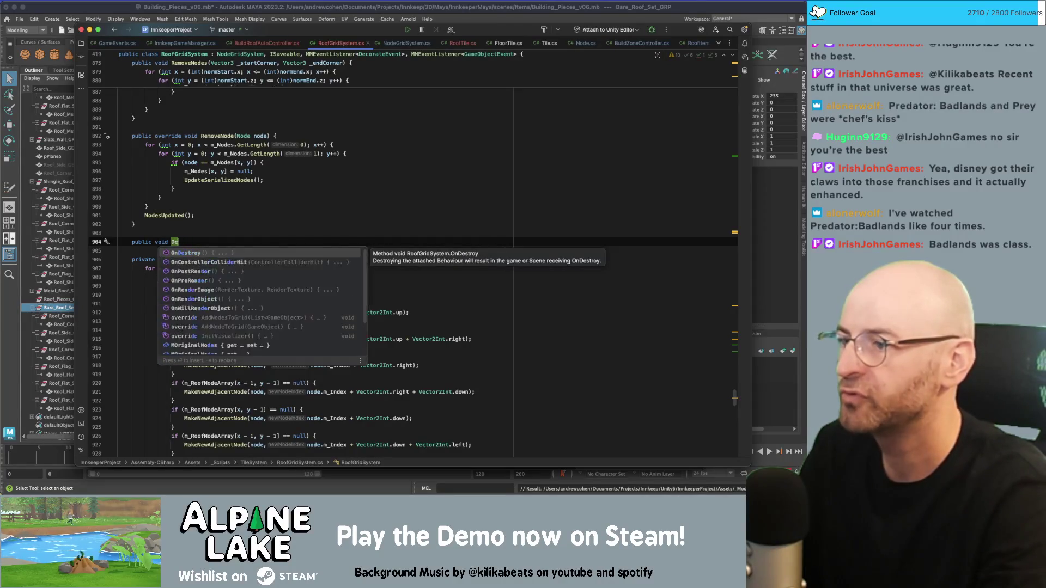
pyautogui.write('stroyed() {')
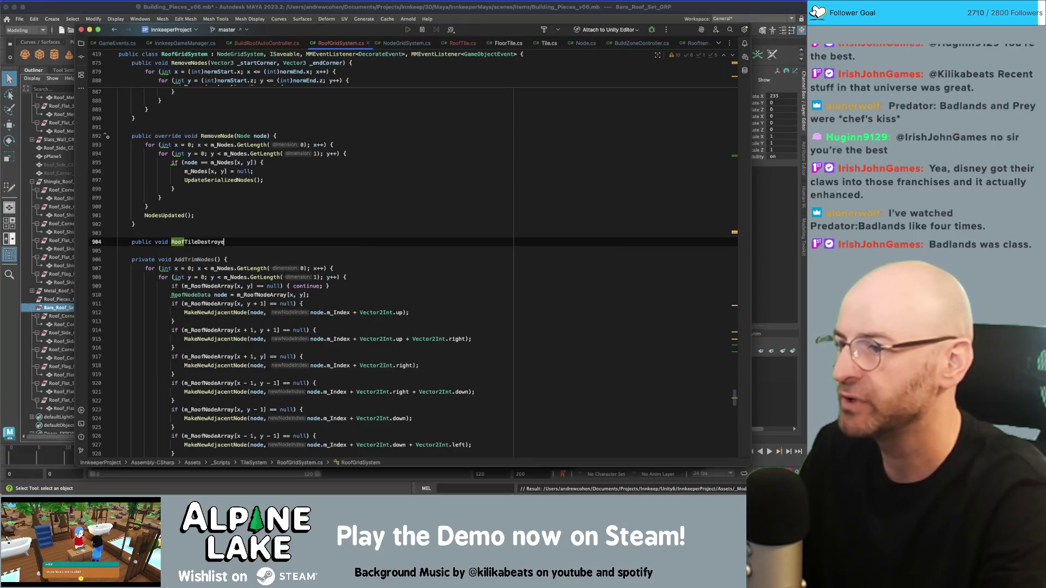
pyautogui.press('Return')
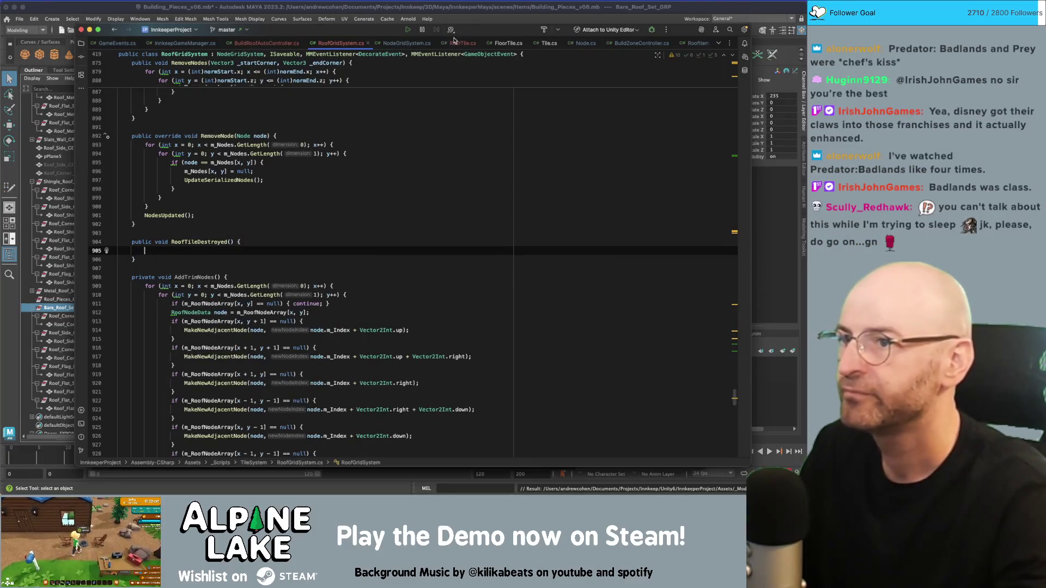
# Step: Pass this as the argument to RoofTileDestroyed in RoofTile's OnDisable
pyautogui.click(460, 43)
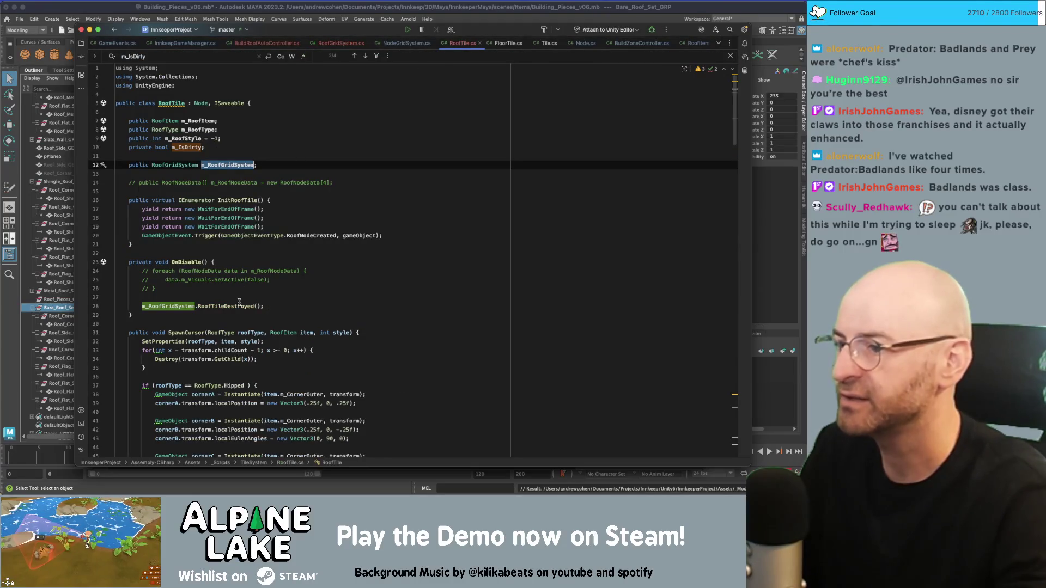
pyautogui.click(257, 306)
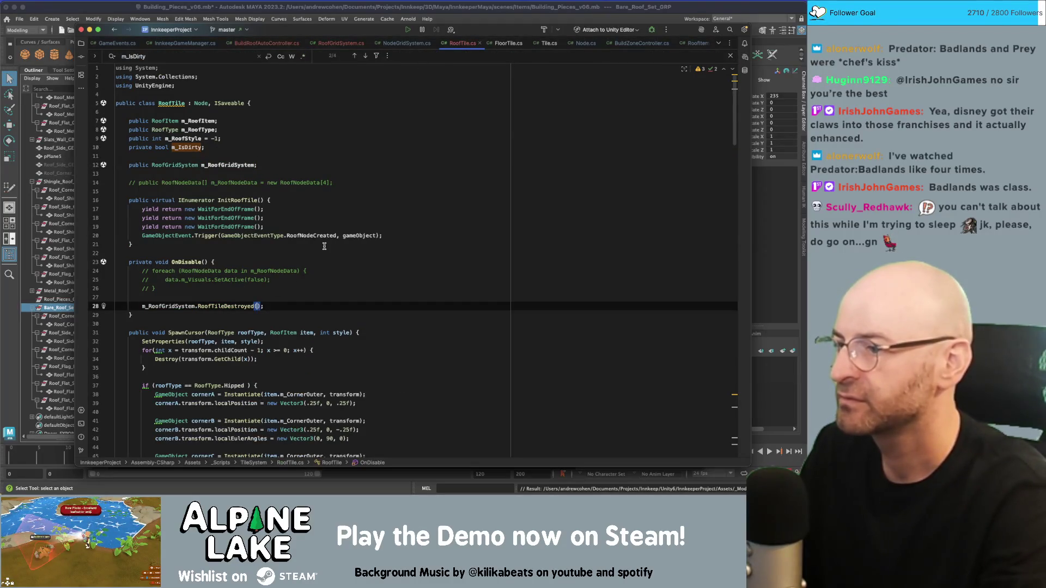
pyautogui.write('this')
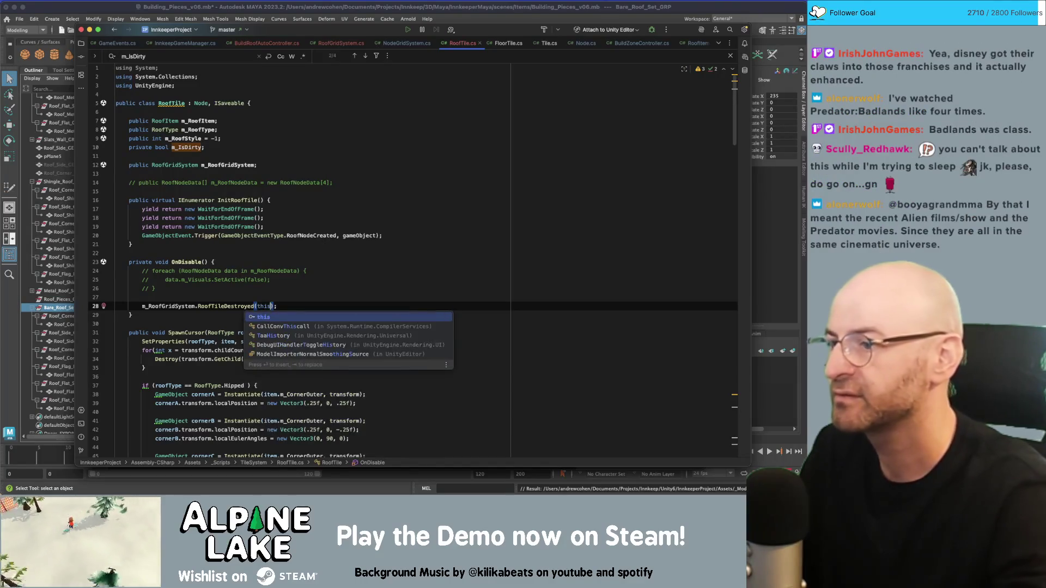
# Step: Give the RoofTileDestroyed declaration a RoofTile tile parameter
pyautogui.keyDown('super'); pyautogui.click(229, 306); pyautogui.keyUp('super')
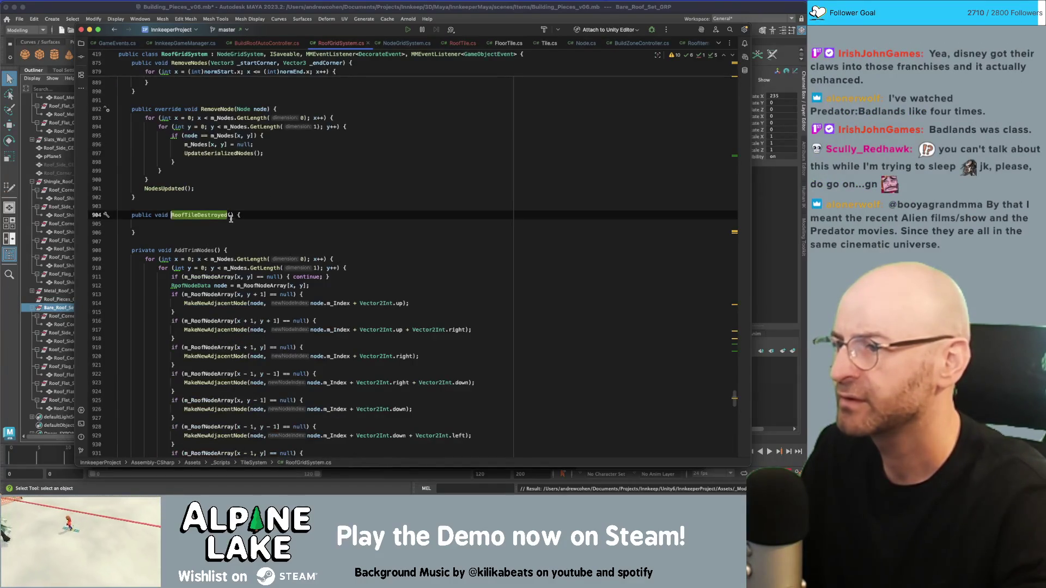
pyautogui.write('RofoTil')
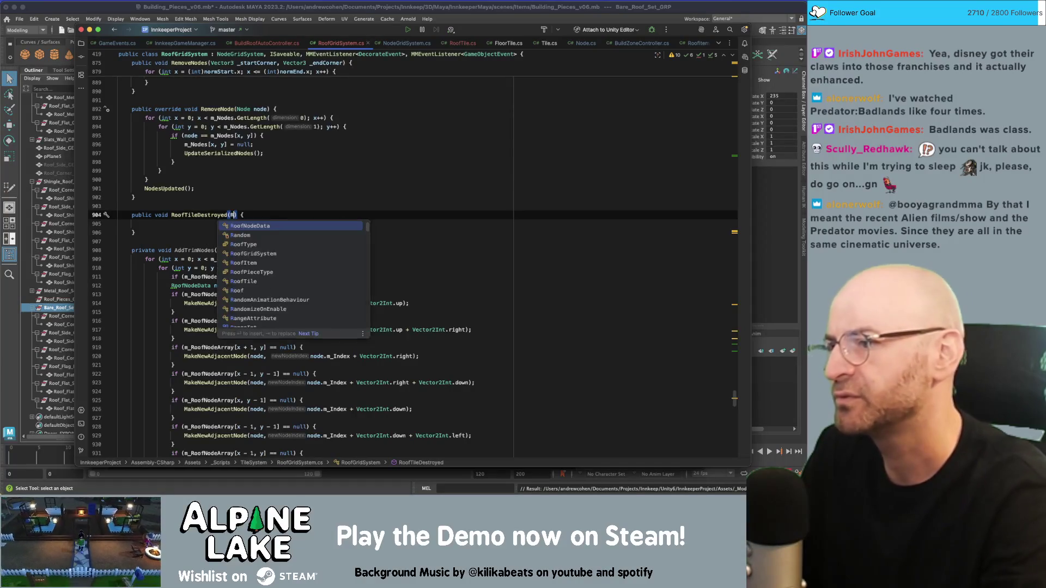
pyautogui.press('BackSpace')
pyautogui.press('BackSpace')
pyautogui.press('BackSpace')
pyautogui.write('RoofTile tlie')
pyautogui.press('BackSpace')
pyautogui.press('BackSpace')
pyautogui.press('BackSpace')
pyautogui.write('ile')
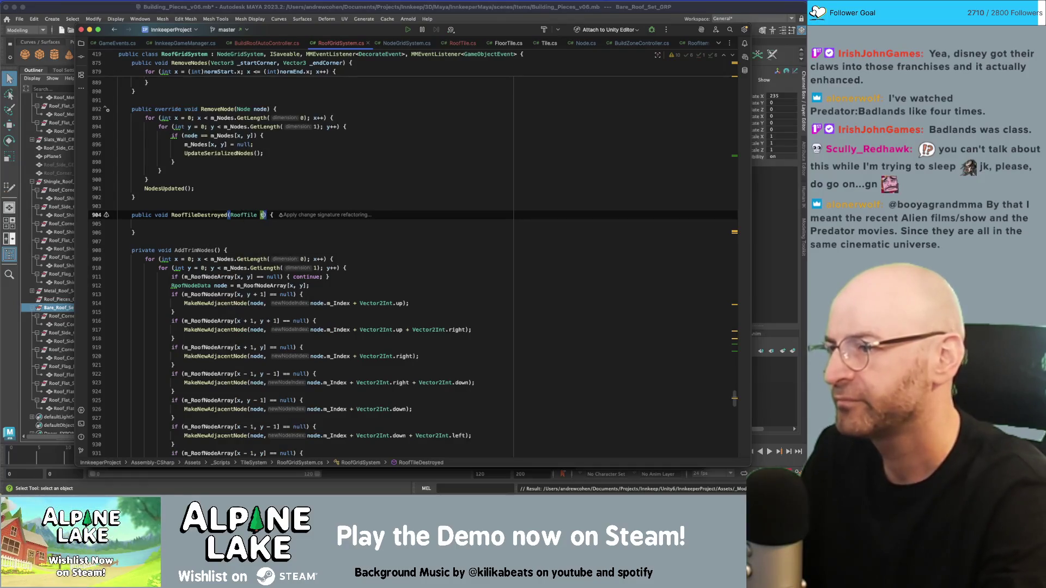
pyautogui.press('Down')
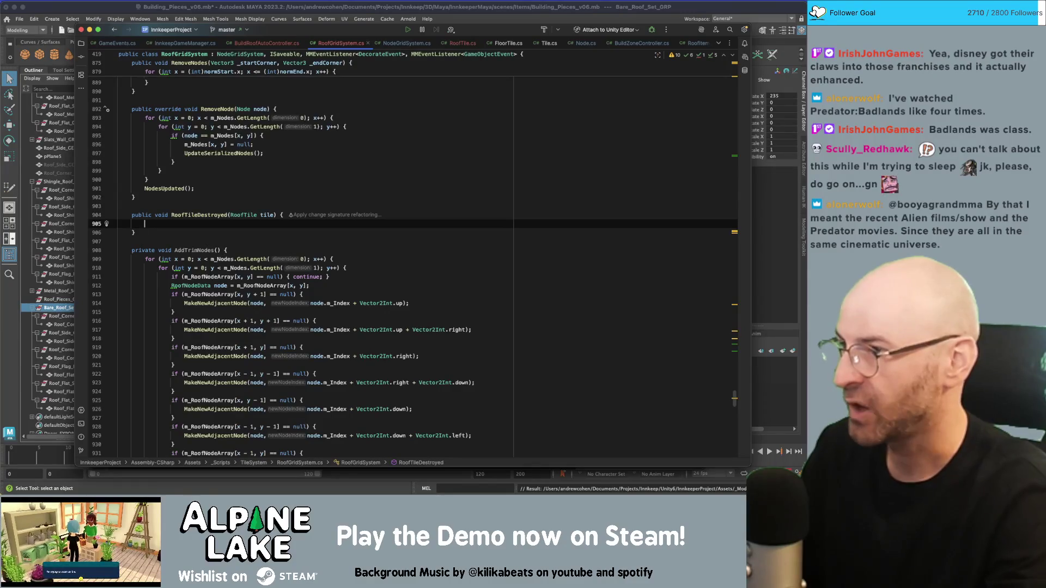
pyautogui.scroll(5, 288, 294)
pyautogui.scroll(9, 288, 294)
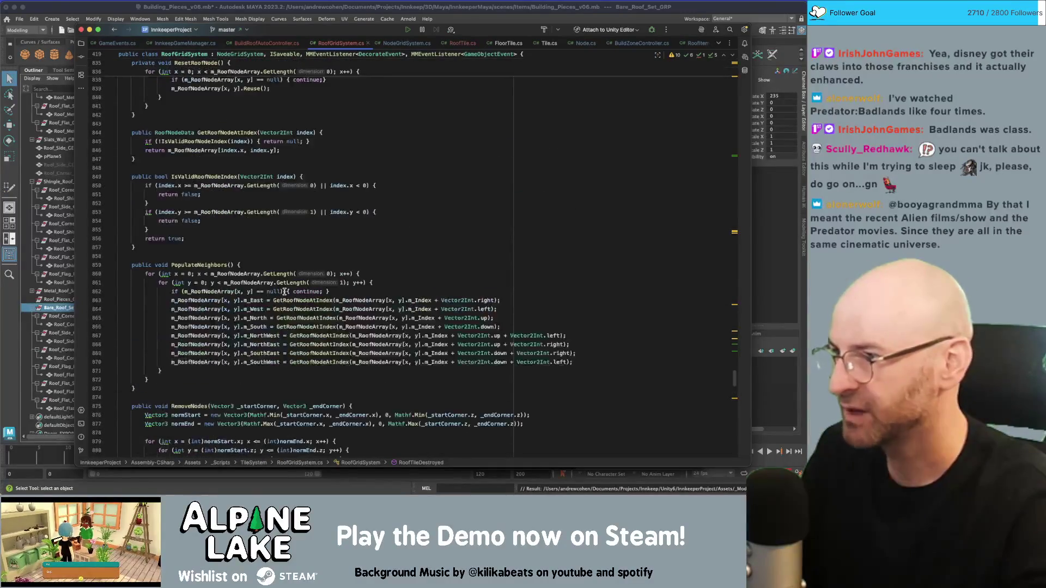
# Step: Highlight the usages of GetRoofNodeAtIndex and its index parameter
pyautogui.click(237, 138)
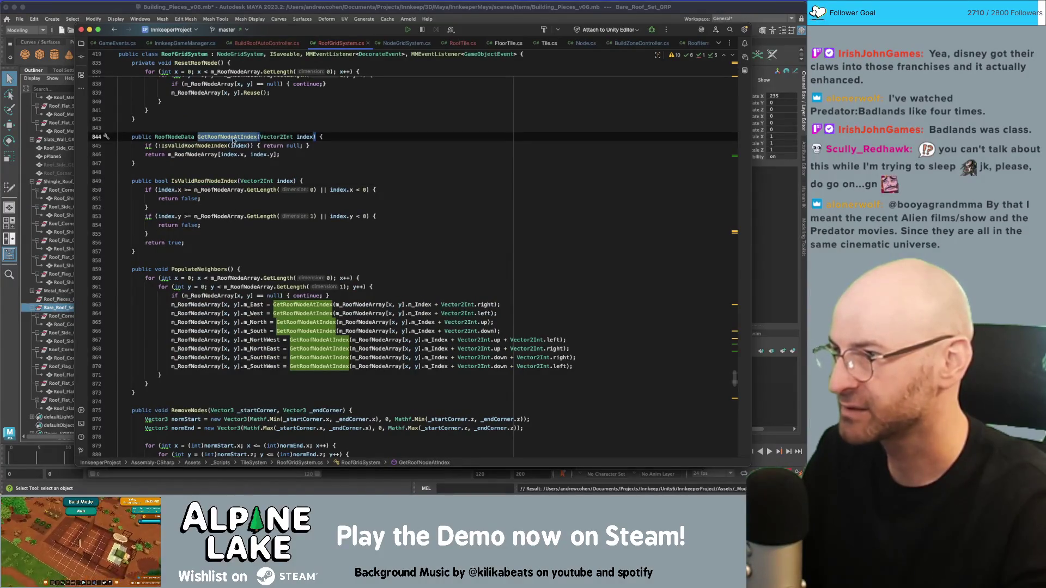
pyautogui.doubleClick(233, 136)
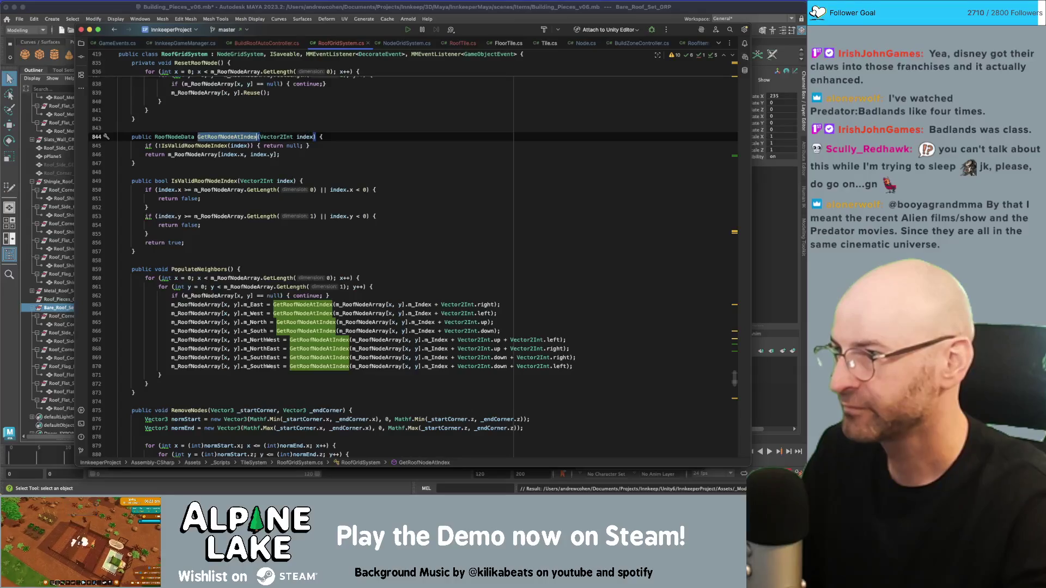
pyautogui.scroll(2, 237, 166)
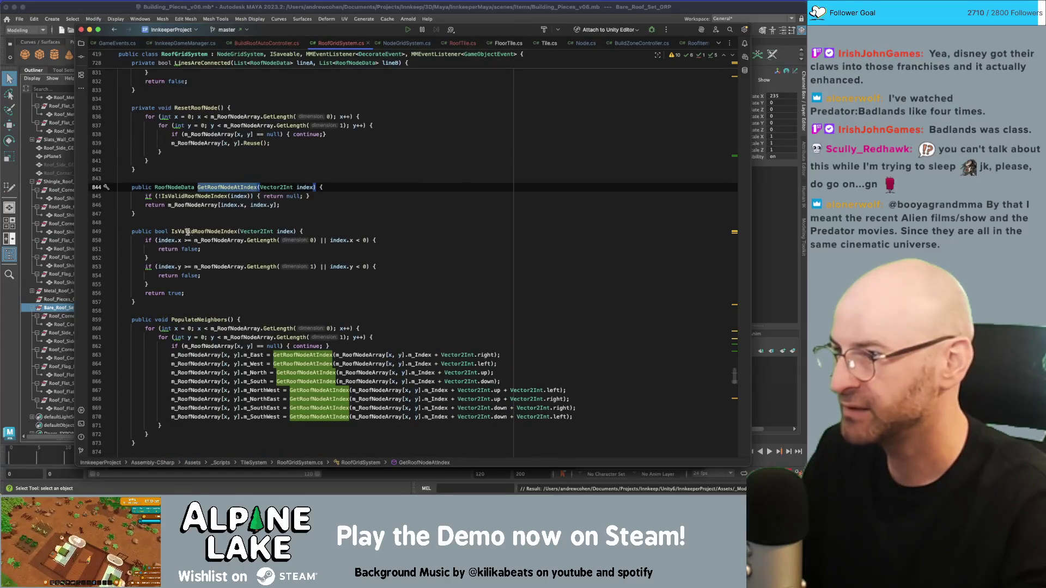
pyautogui.doubleClick(231, 206)
pyautogui.click(268, 205)
pyautogui.doubleClick(228, 188)
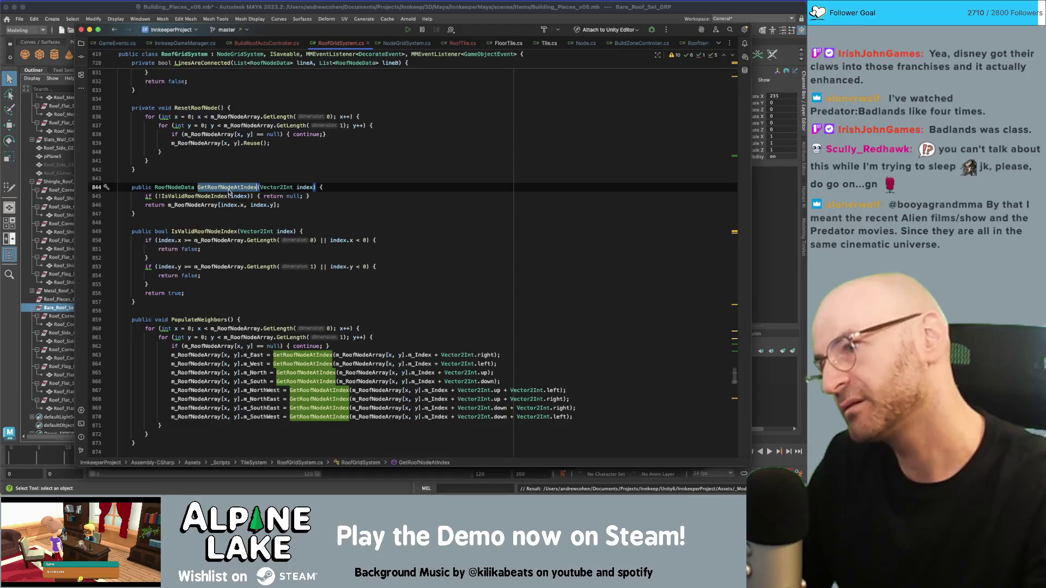
# Step: Scroll up through RoofGridSystem.cs and open the Spotlight search
pyautogui.scroll(5, 241, 243)
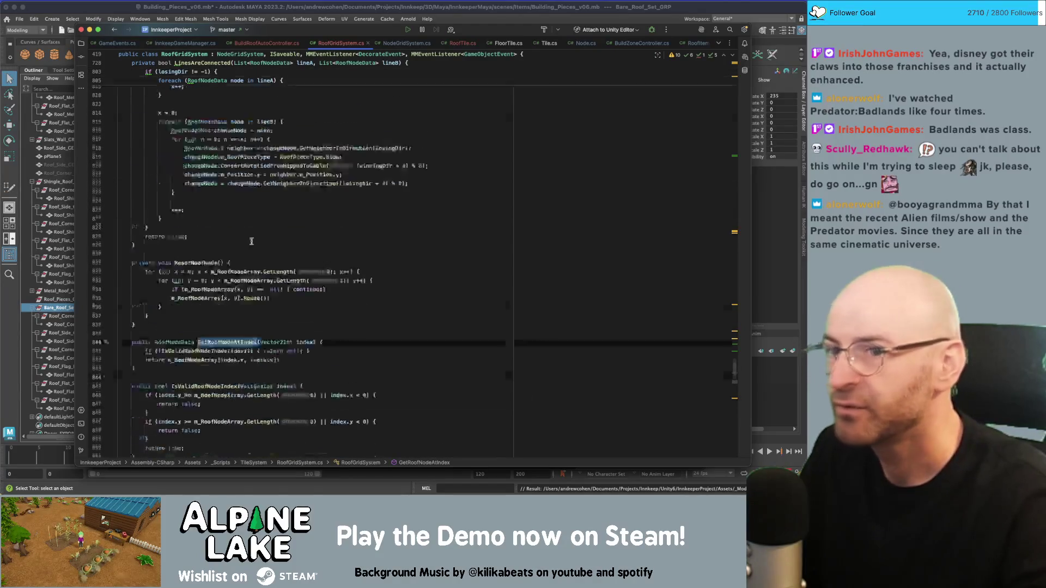
pyautogui.scroll(-5, 240, 244)
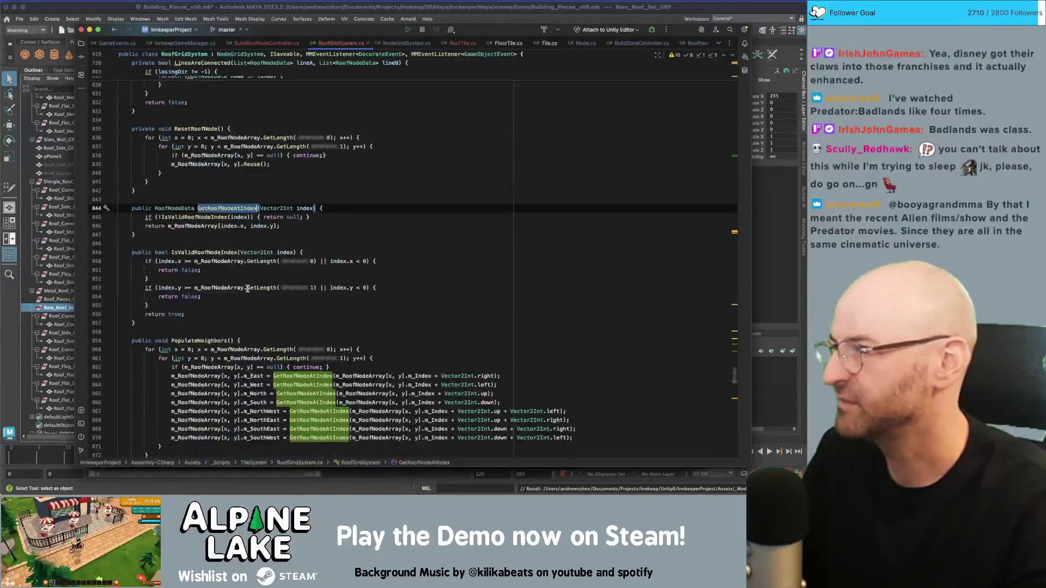
pyautogui.scroll(20, 247, 289)
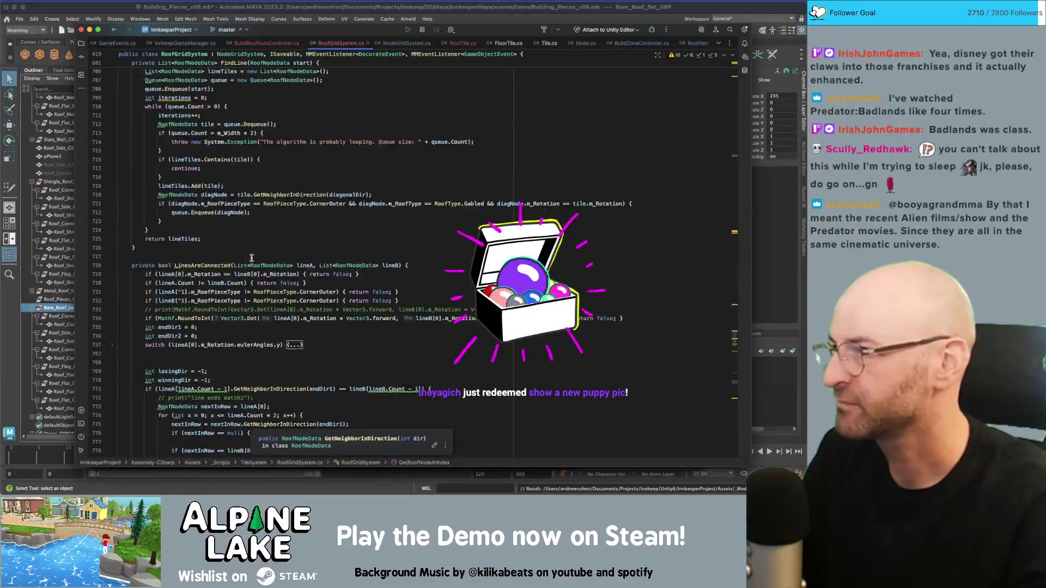
pyautogui.scroll(15, 248, 255)
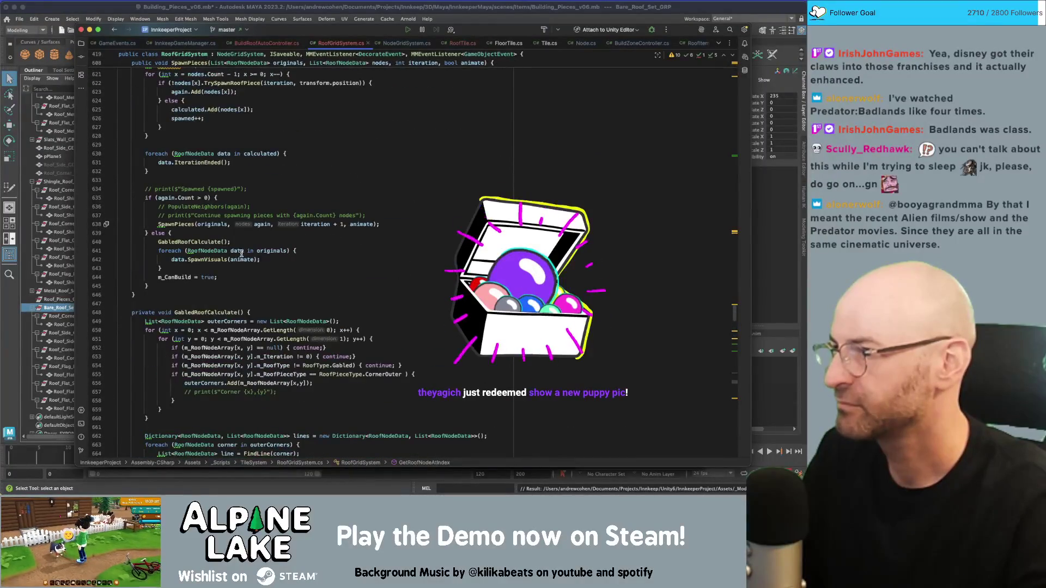
pyautogui.scroll(3, 241, 253)
pyautogui.press('super+space')
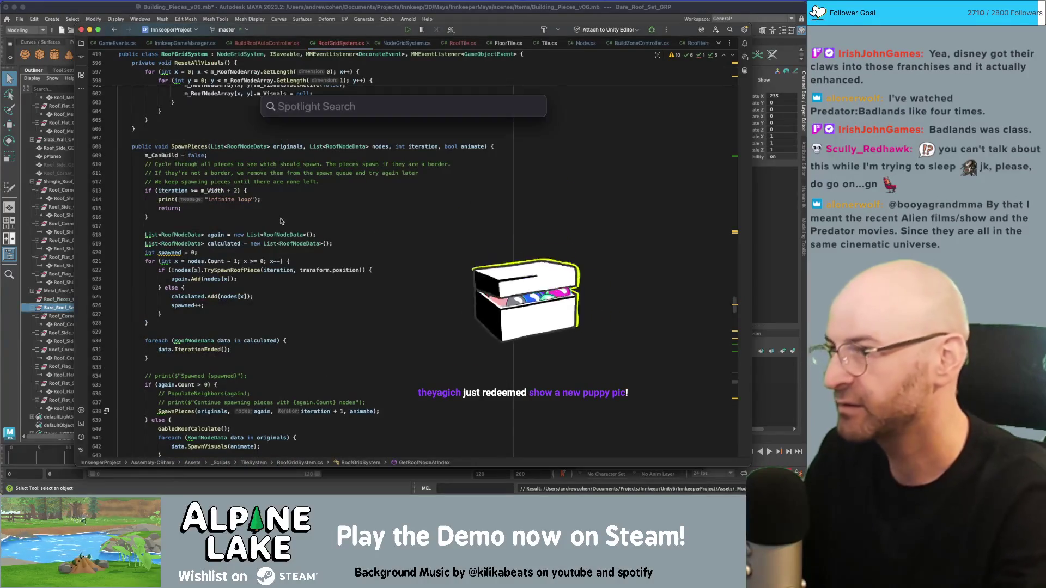
pyautogui.write('find')
pyautogui.press('BackSpace')
pyautogui.press('BackSpace')
pyautogui.press('BackSpace')
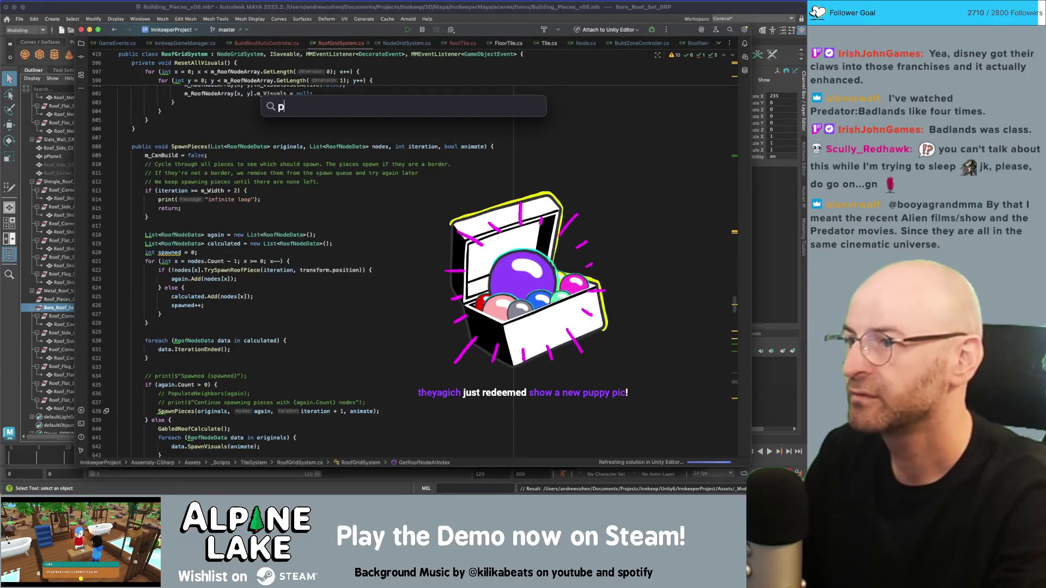
pyautogui.write('photos')
pyautogui.press('Return')
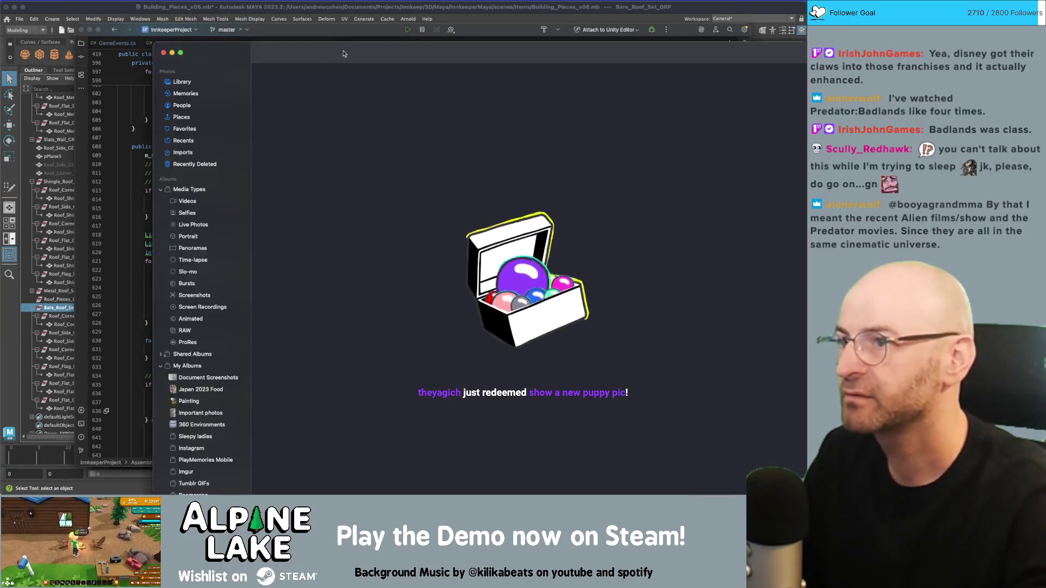
pyautogui.press('super+q')
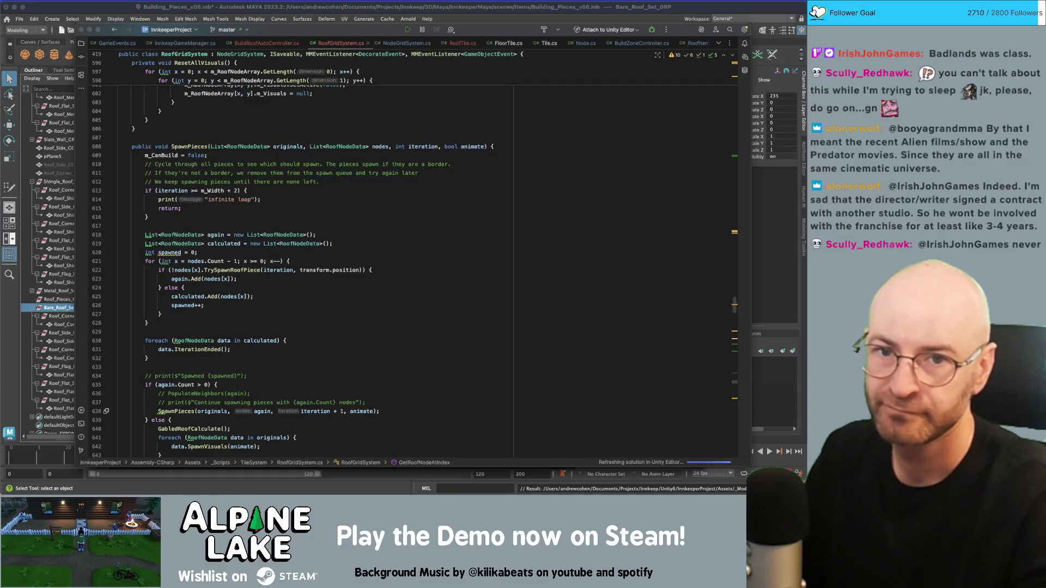
pyautogui.press('super+Tab')
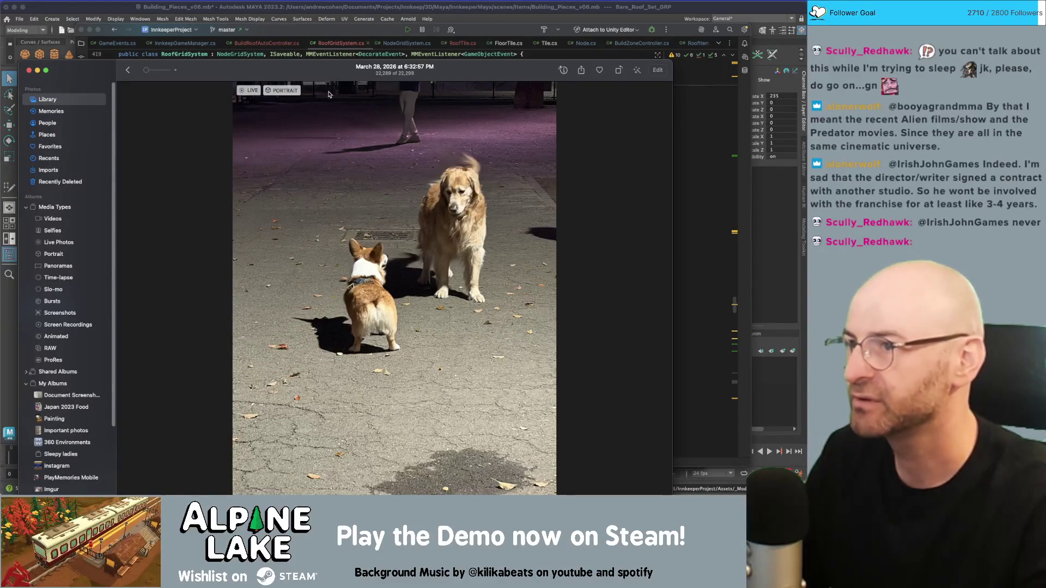
pyautogui.moveTo(318, 64); pyautogui.dragTo(317, 28)
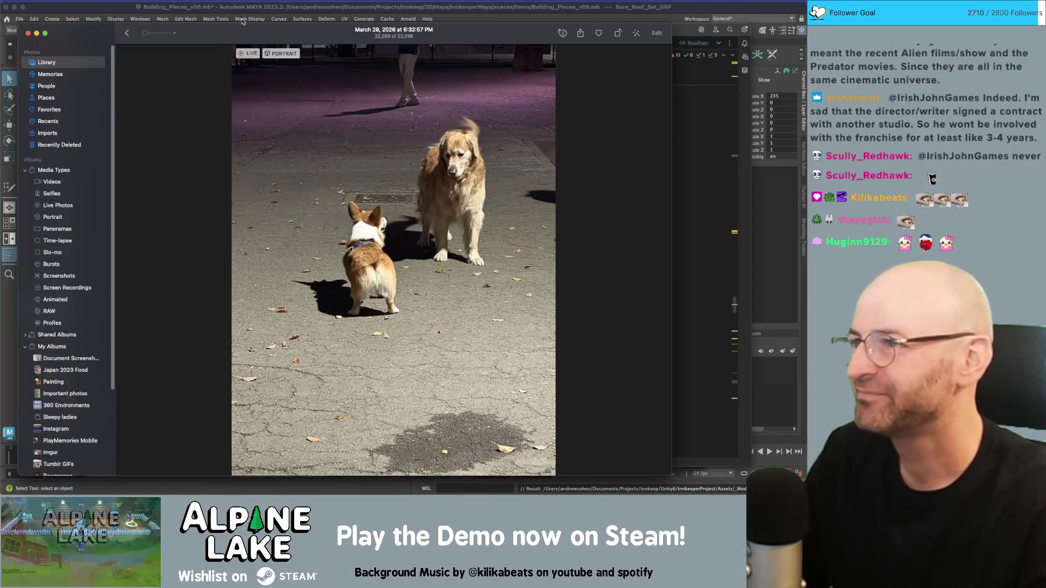
pyautogui.press('super+Tab')
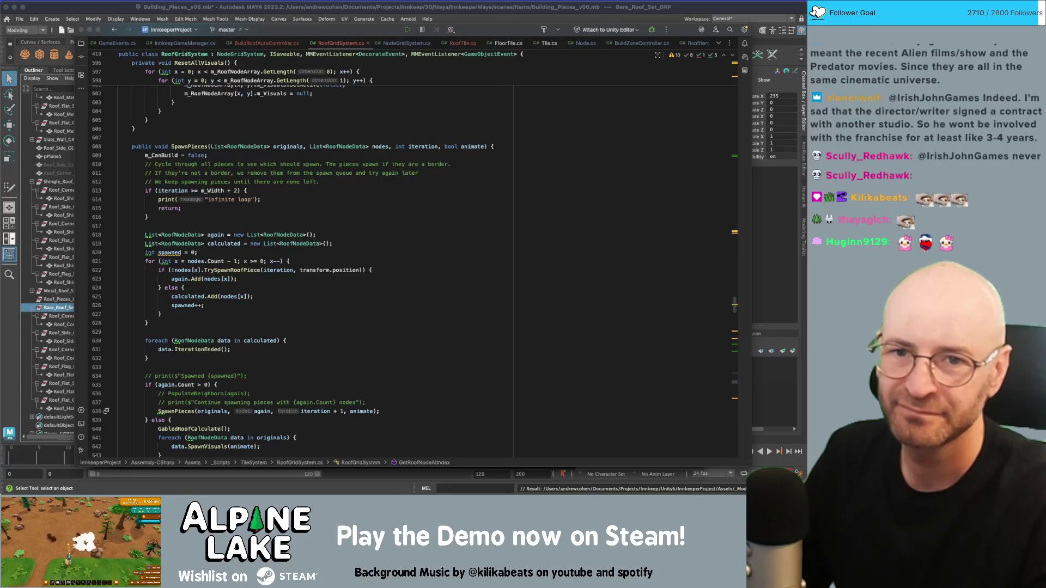
pyautogui.press('super+Tab')
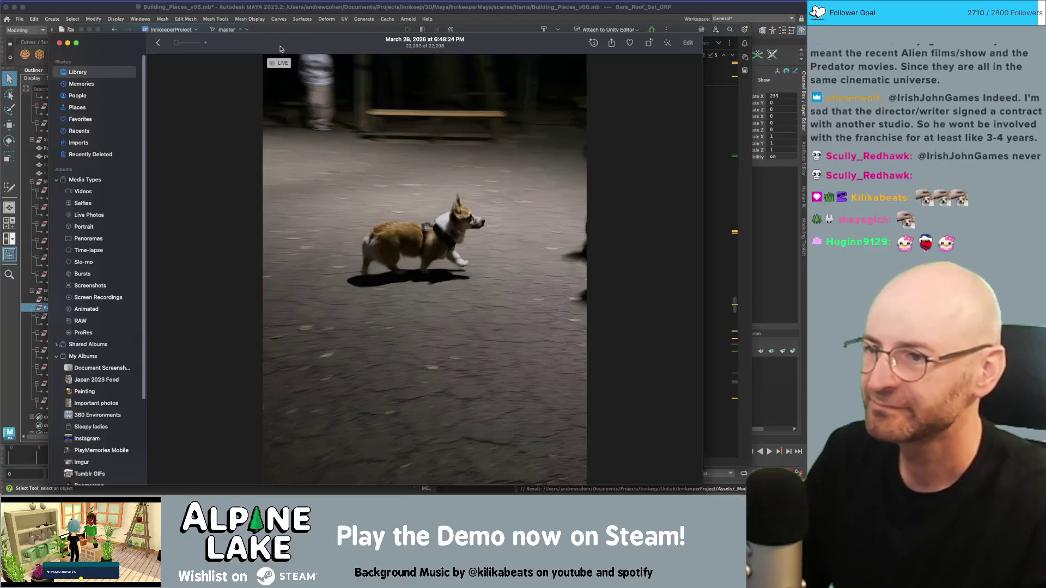
pyautogui.scroll(3, 384, 204)
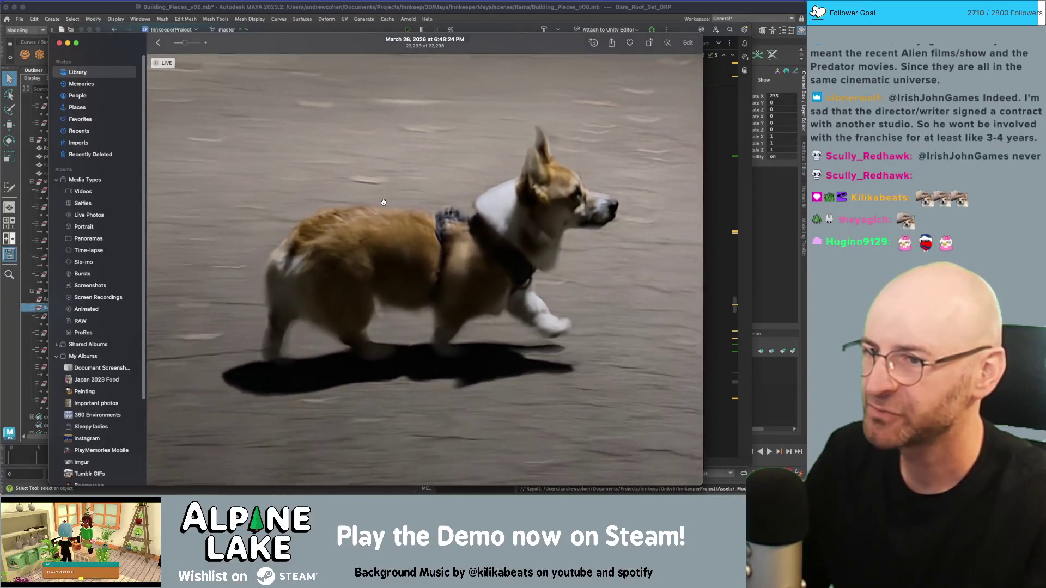
pyautogui.scroll(2, 383, 203)
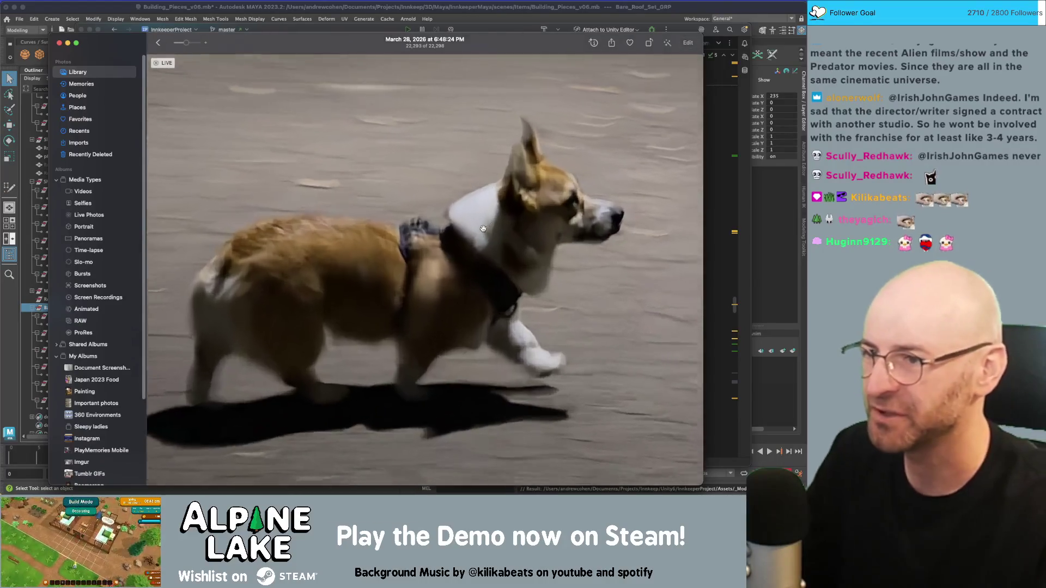
pyautogui.scroll(-5, 482, 227)
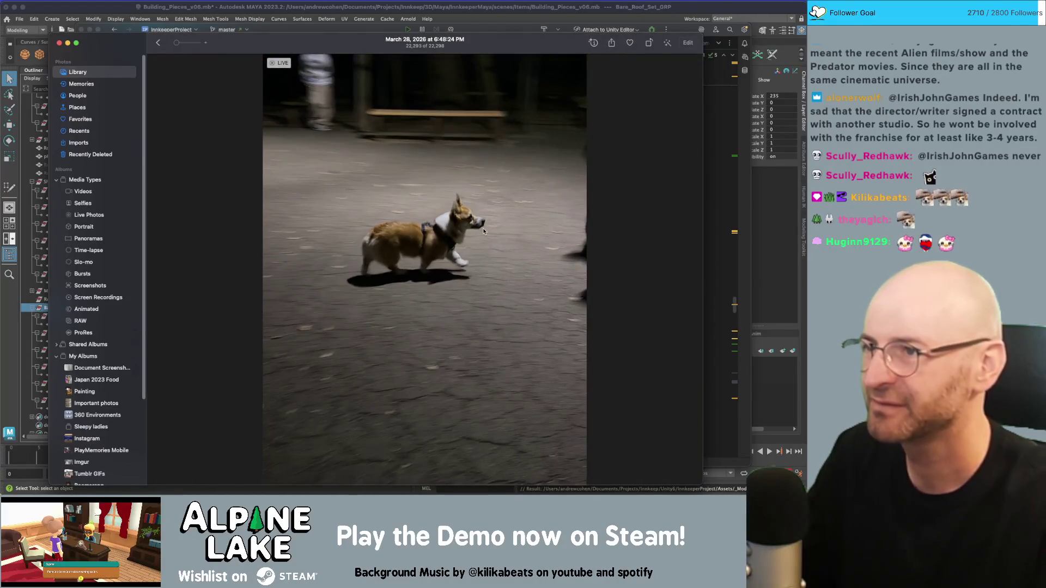
pyautogui.press('super+w')
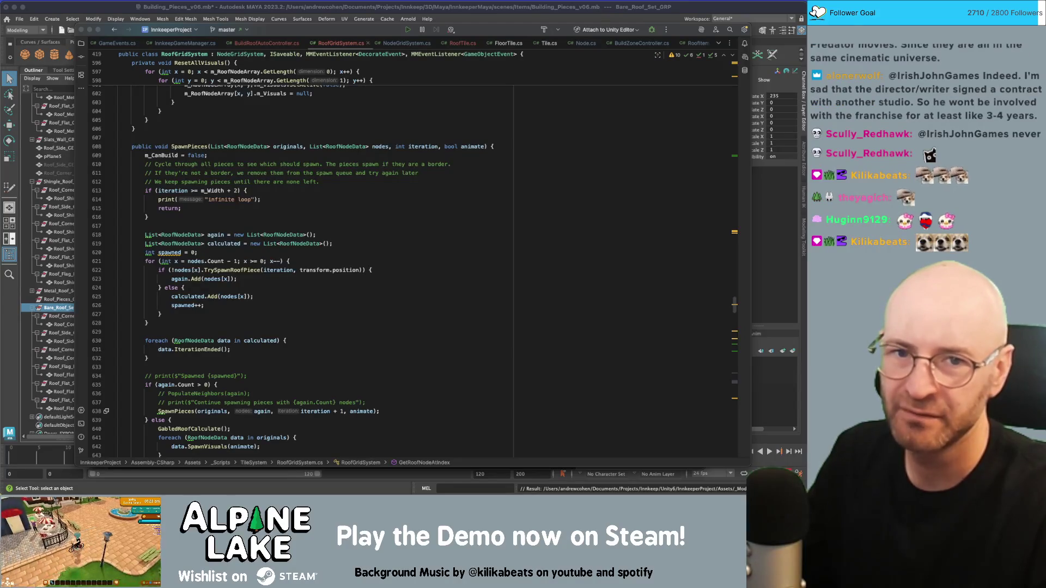
pyautogui.press('super+Tab')
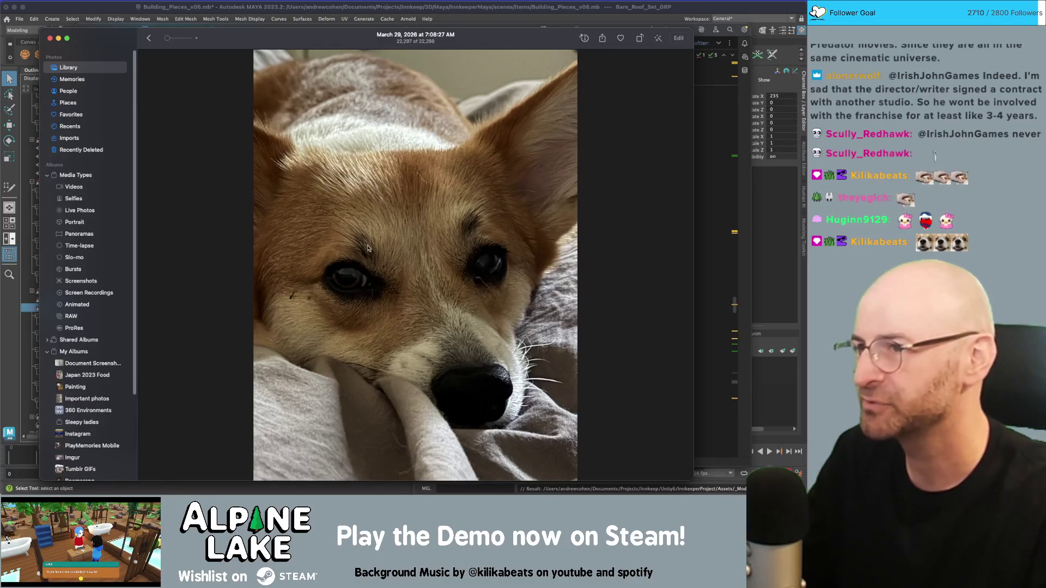
pyautogui.press('super+w')
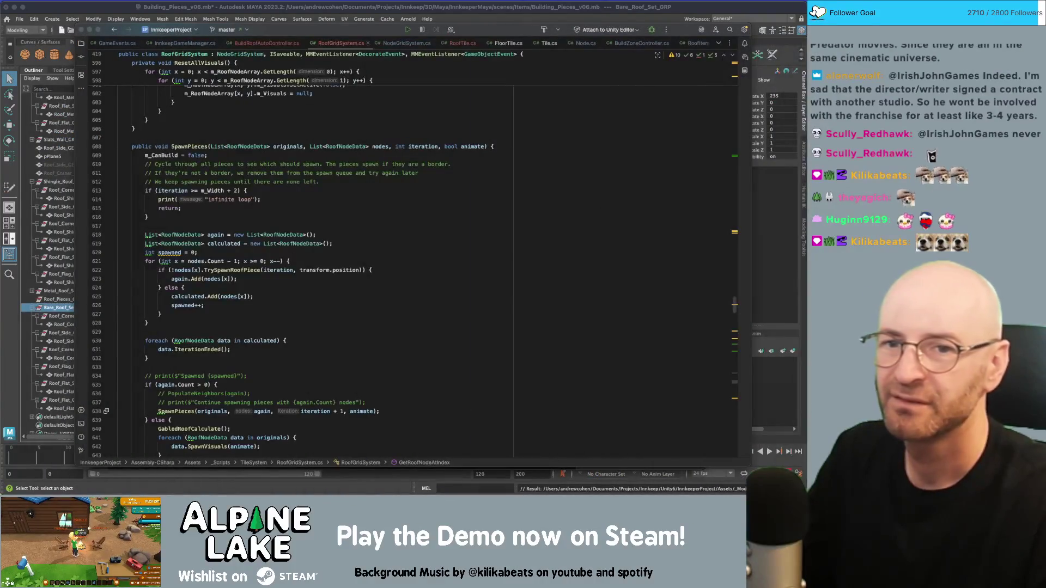
# Step: Copy the GetIndicesFromTileIndex name from line 571 and paste it into RoofTileDestroyed's empty body
pyautogui.click(483, 199)
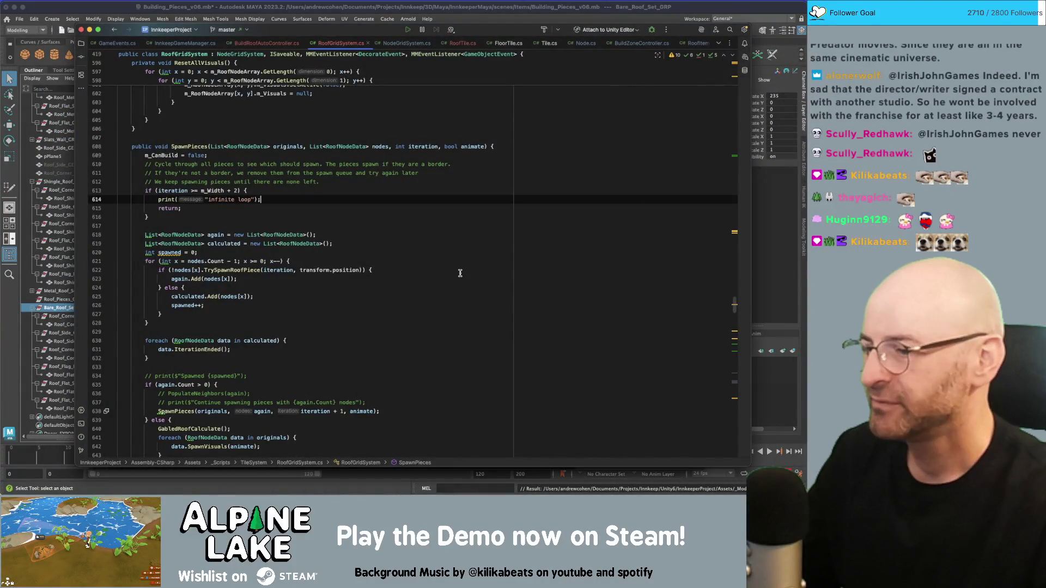
pyautogui.scroll(-3, 458, 275)
pyautogui.scroll(2, 455, 276)
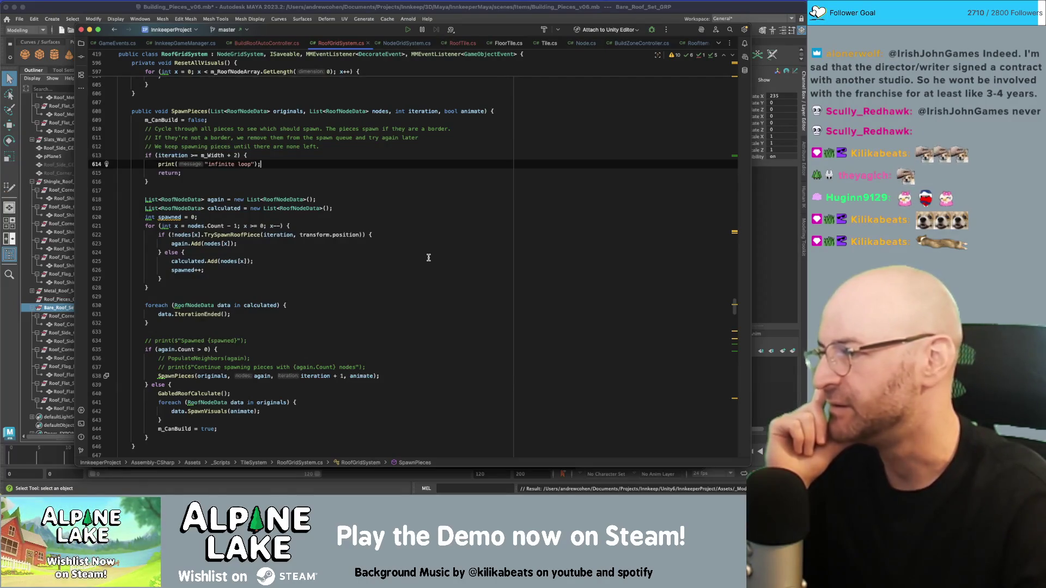
pyautogui.scroll(-1, 428, 259)
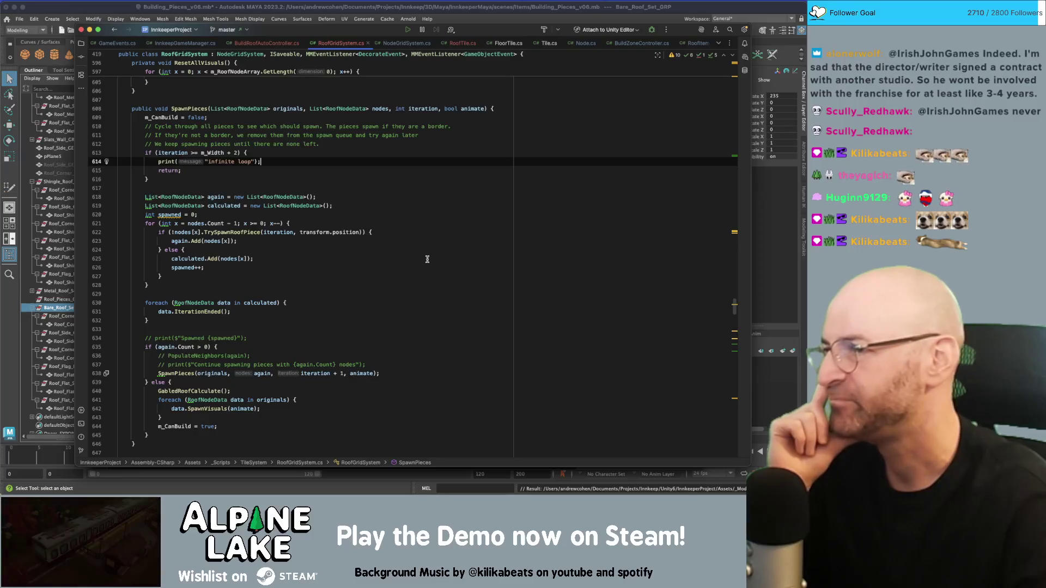
pyautogui.scroll(10, 427, 259)
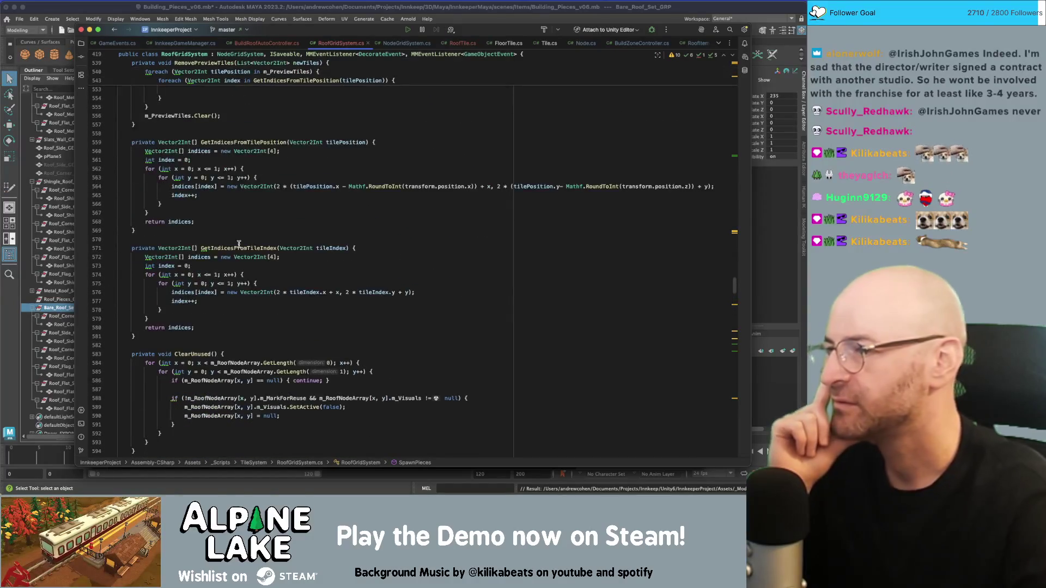
pyautogui.doubleClick(243, 248)
pyautogui.press('super+c')
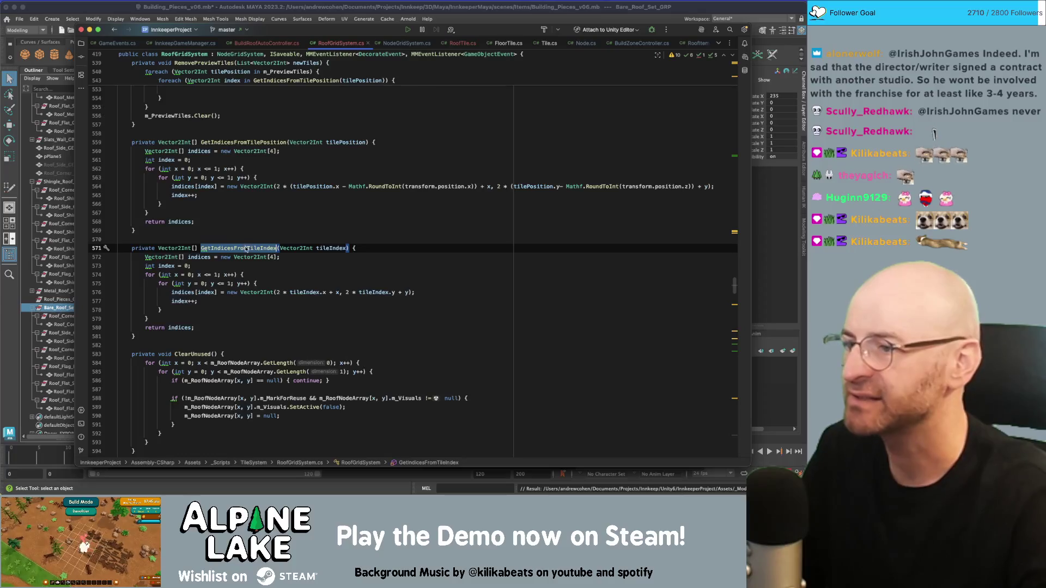
pyautogui.scroll(-5, 258, 248)
pyautogui.moveTo(736, 294)
pyautogui.mouseDown()
pyautogui.moveTo(735, 429)
pyautogui.moveTo(734, 393)
pyautogui.mouseUp()
pyautogui.click(230, 343)
pyautogui.press('super+v')
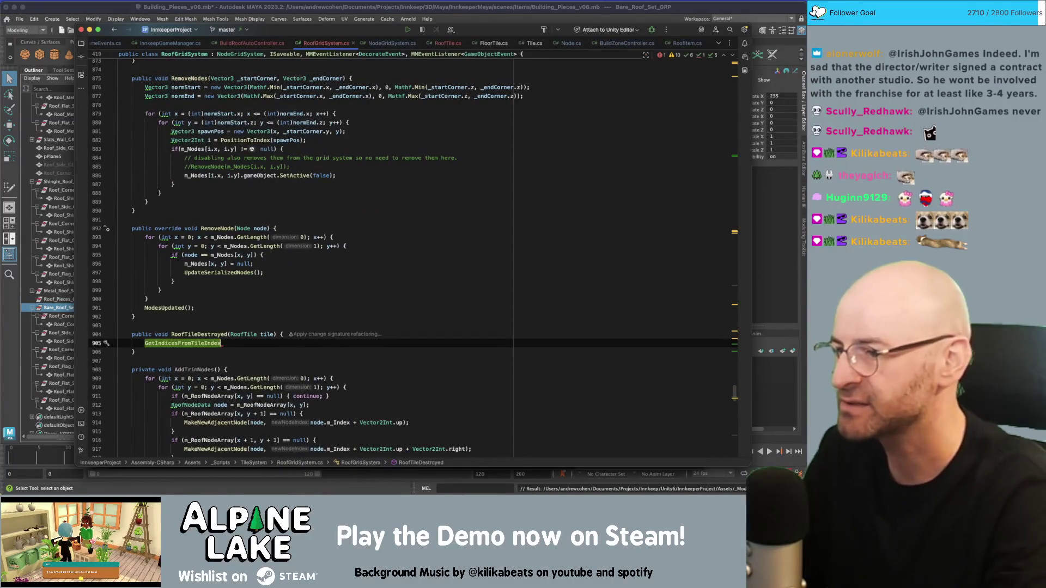
# Step: Pass tile.m_Index to GetIndicesFromTileIndex and assign the result to a Vector2Int variable
pyautogui.write('(til')
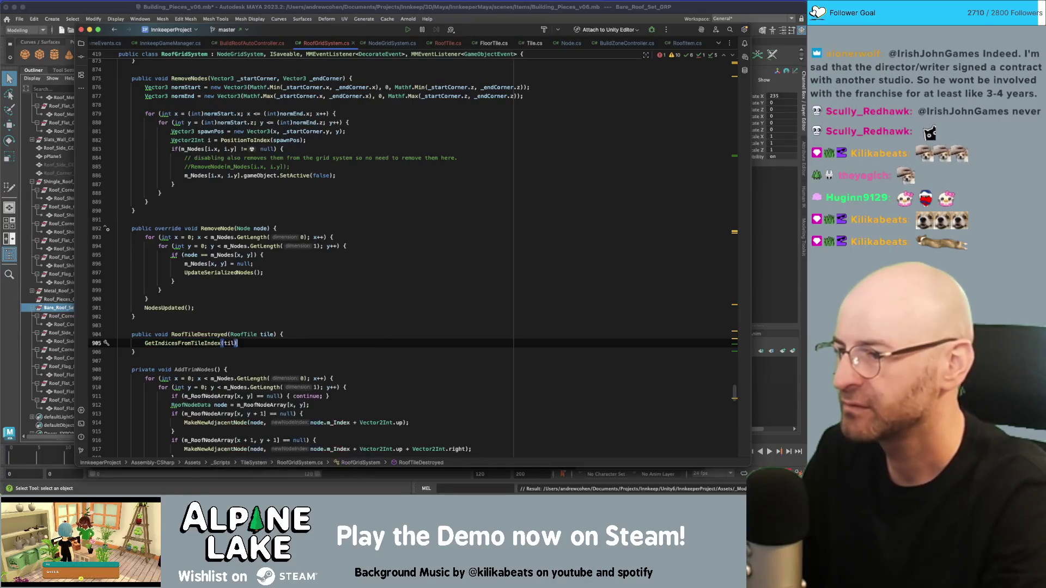
pyautogui.write('e.m_I')
pyautogui.press('Return')
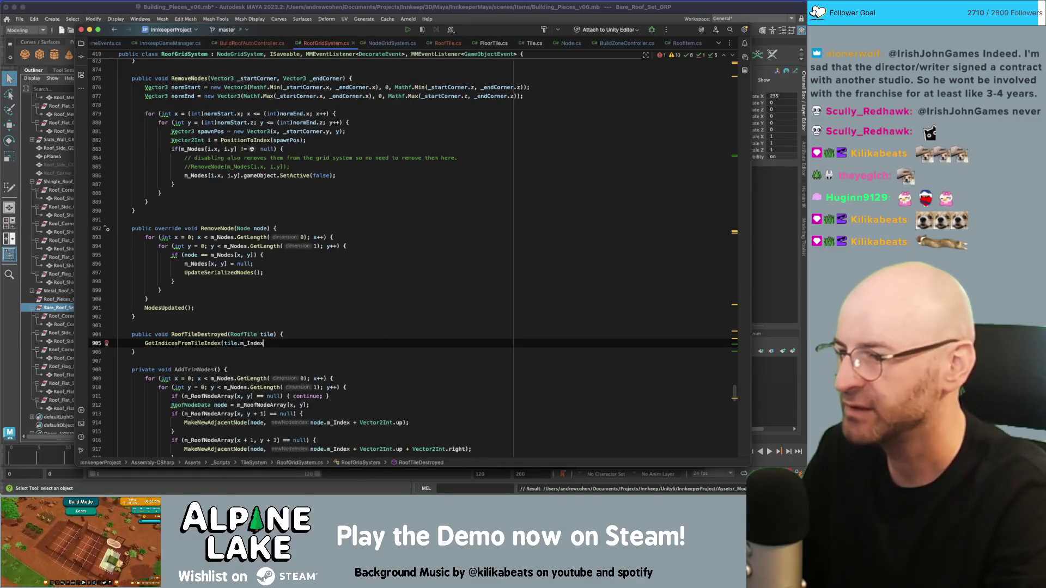
pyautogui.write(';')
pyautogui.press('Home')
pyautogui.write('Vect')
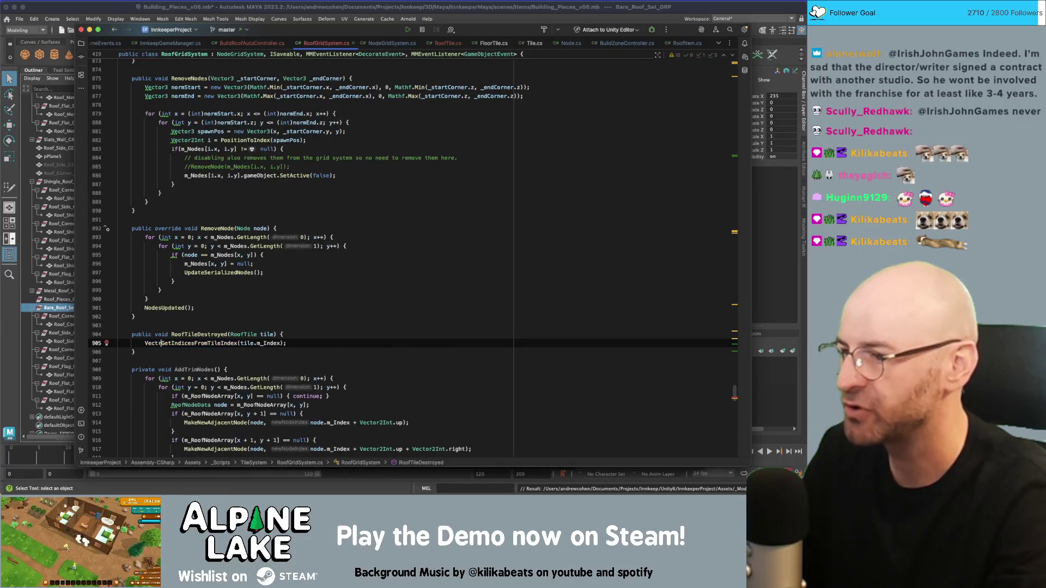
pyautogui.write('or2I')
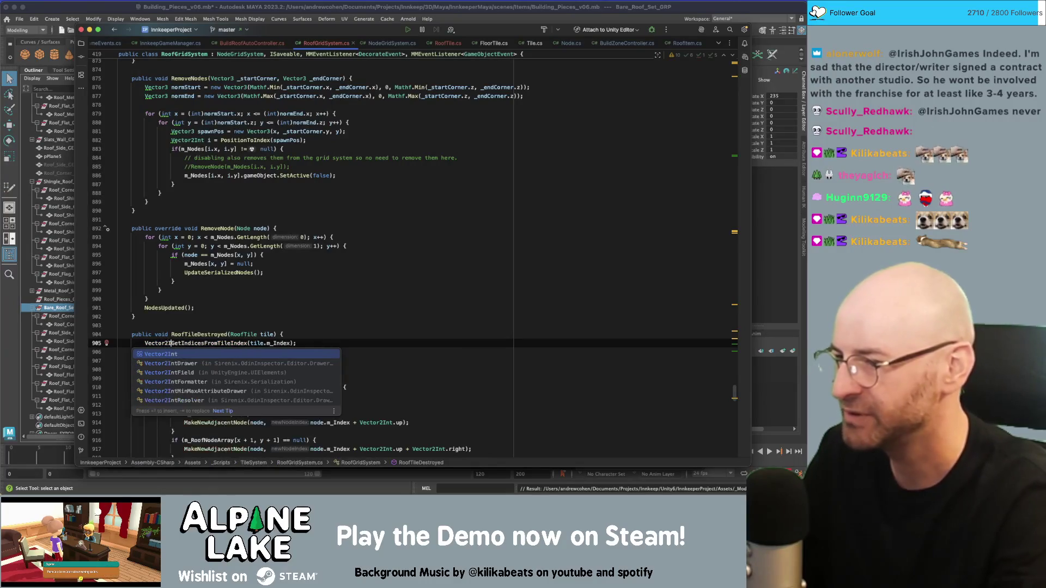
pyautogui.write('nt')
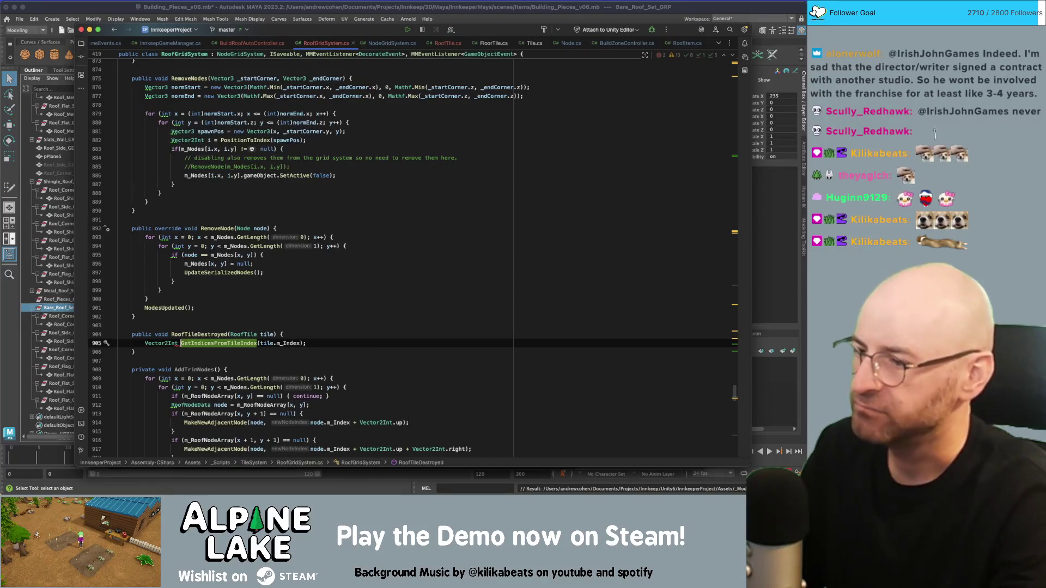
pyautogui.write(' node')
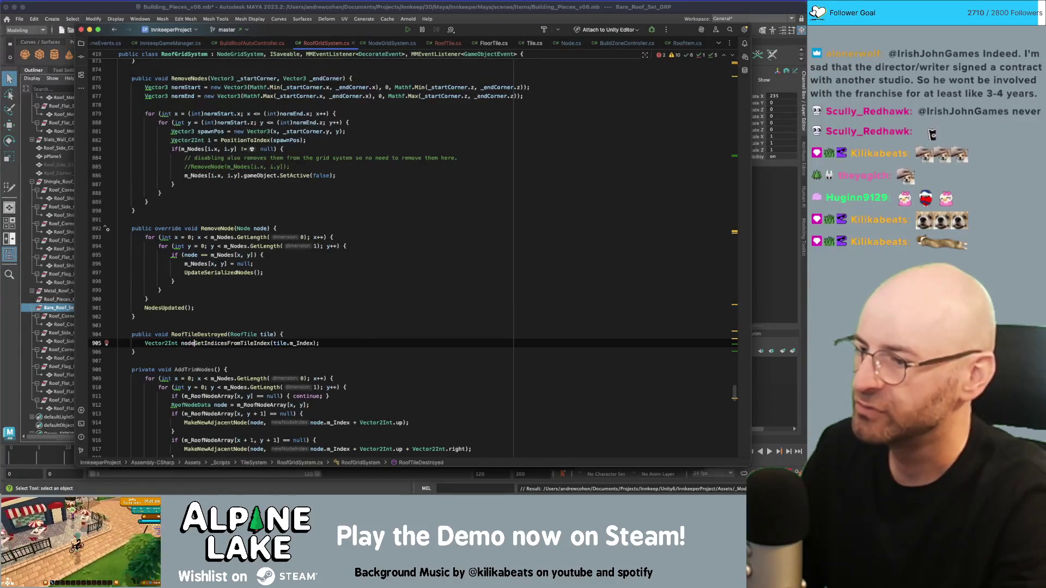
pyautogui.write('Index =')
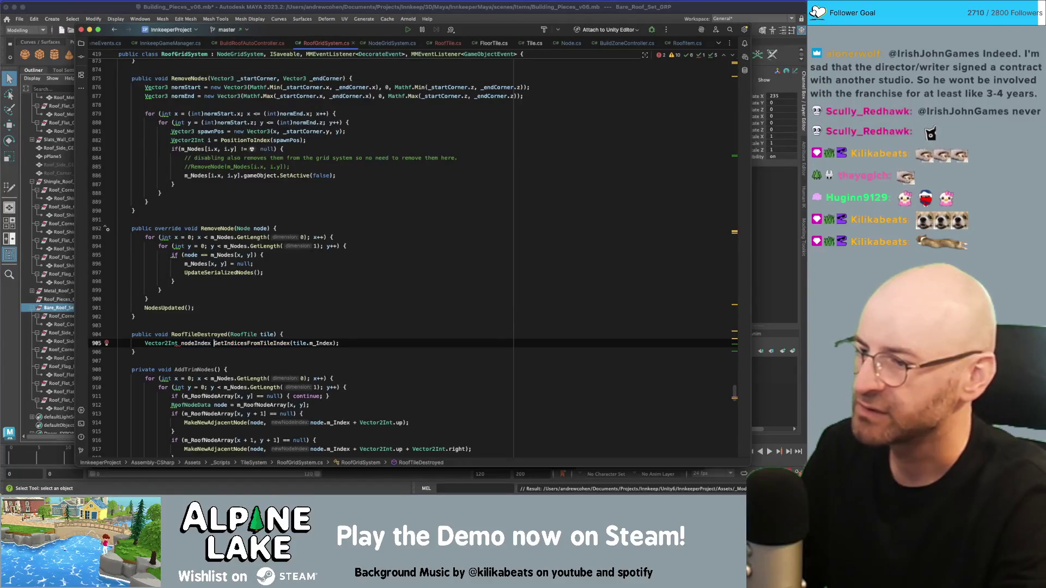
pyautogui.press('End')
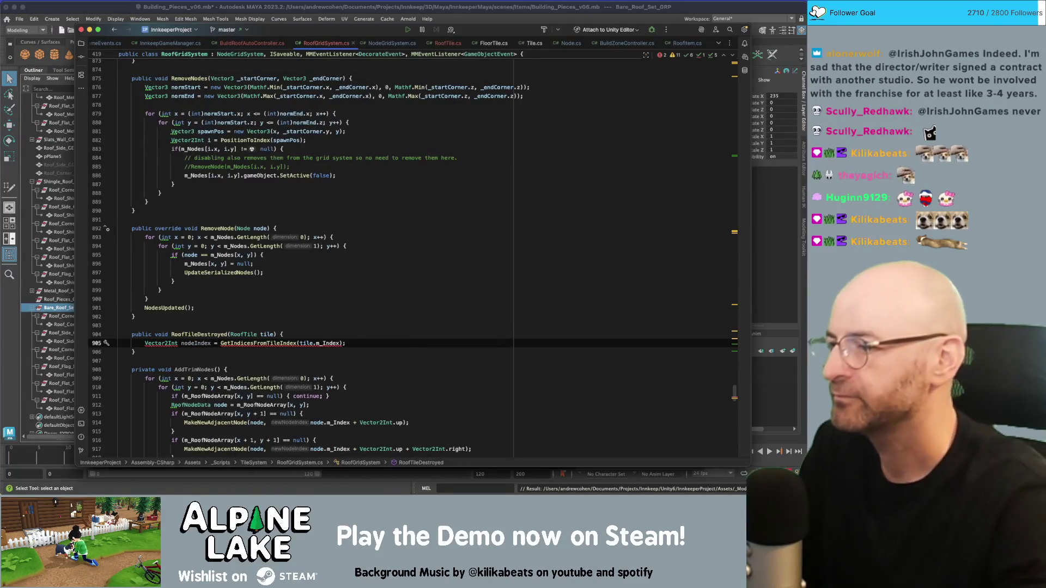
# Step: Make it a Vector2Int[] nodeIndices array, then begin rewriting the line as a foreach over index
pyautogui.moveTo(244, 341)
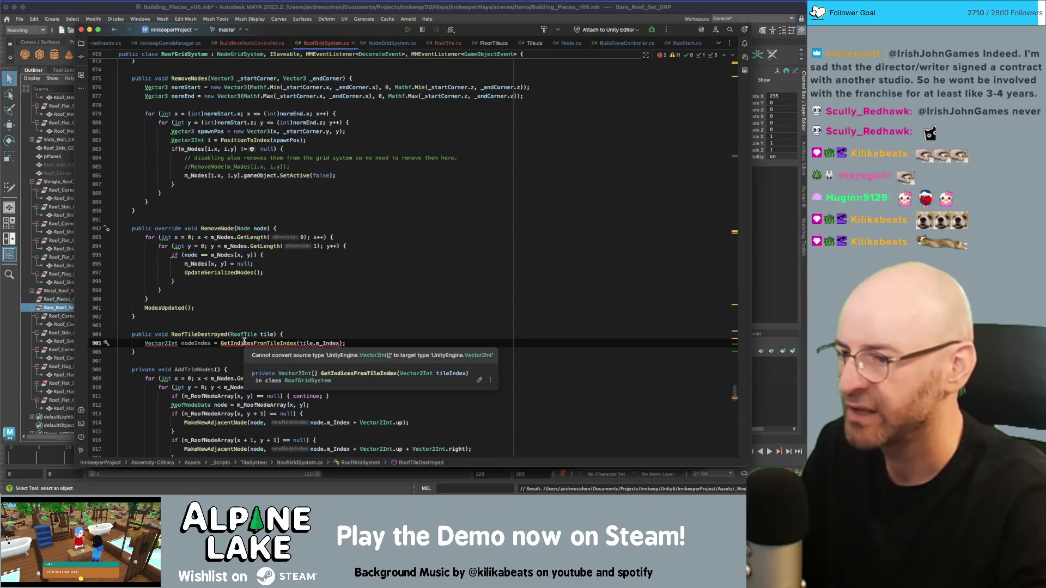
pyautogui.hotkey('alt', 'Left')
pyautogui.hotkey('alt', 'Left')
pyautogui.hotkey('alt', 'Left')
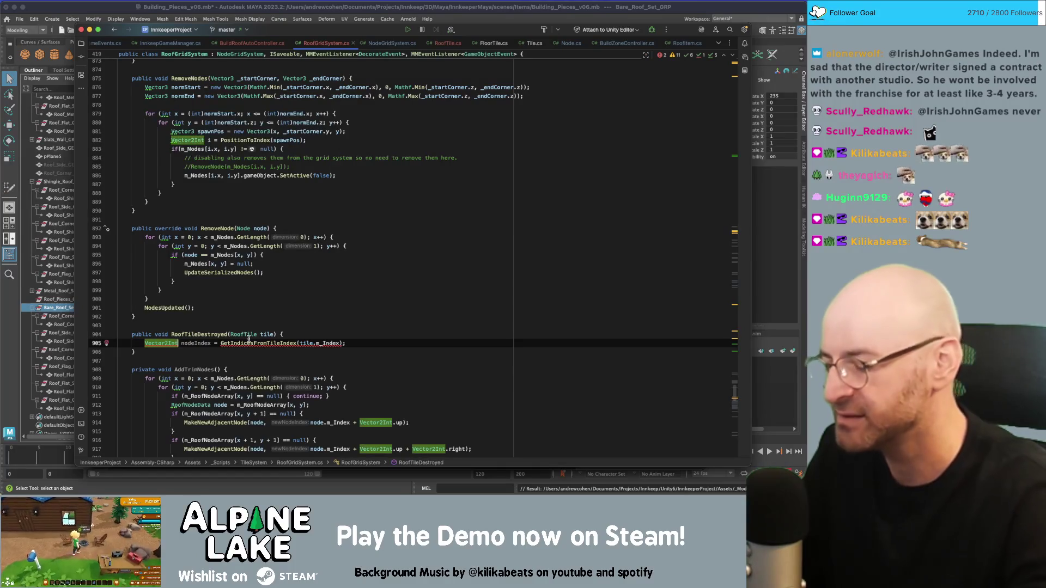
pyautogui.write('[')
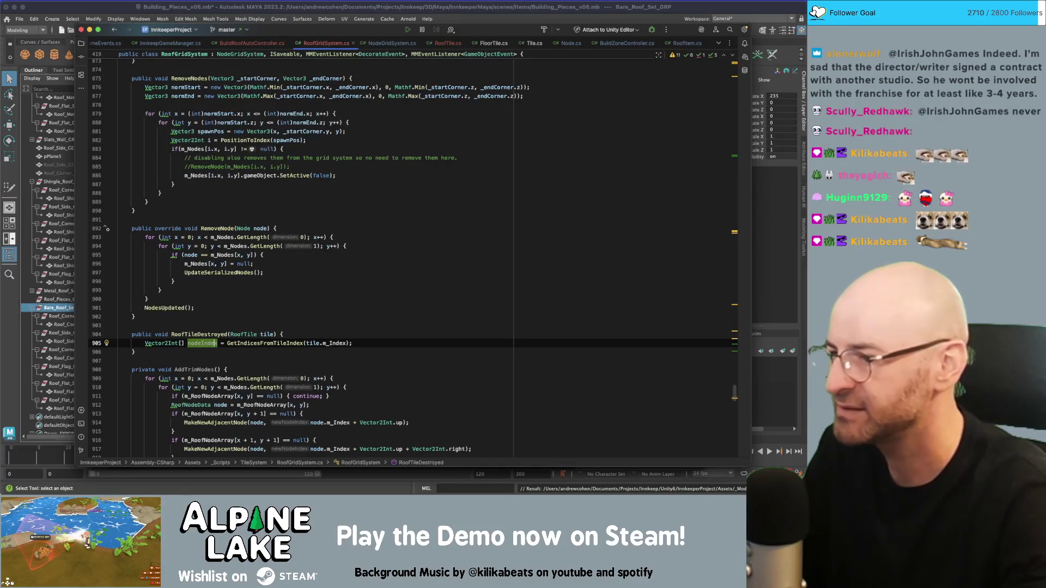
pyautogui.press('BackSpace')
pyautogui.press('BackSpace')
pyautogui.write('iecs')
pyautogui.click(181, 344)
pyautogui.write('foreach(Rend')
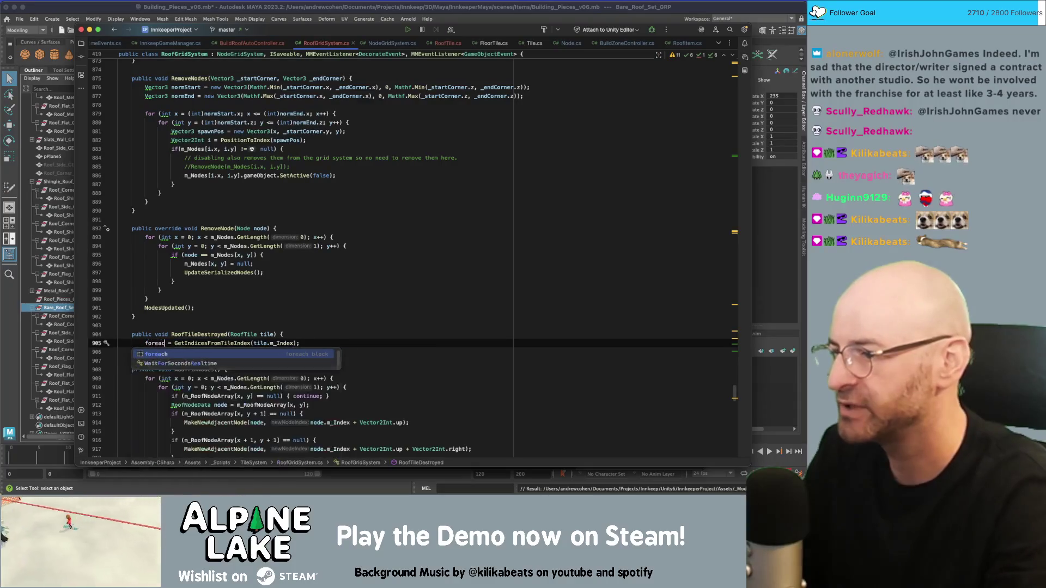
pyautogui.write('erNode')
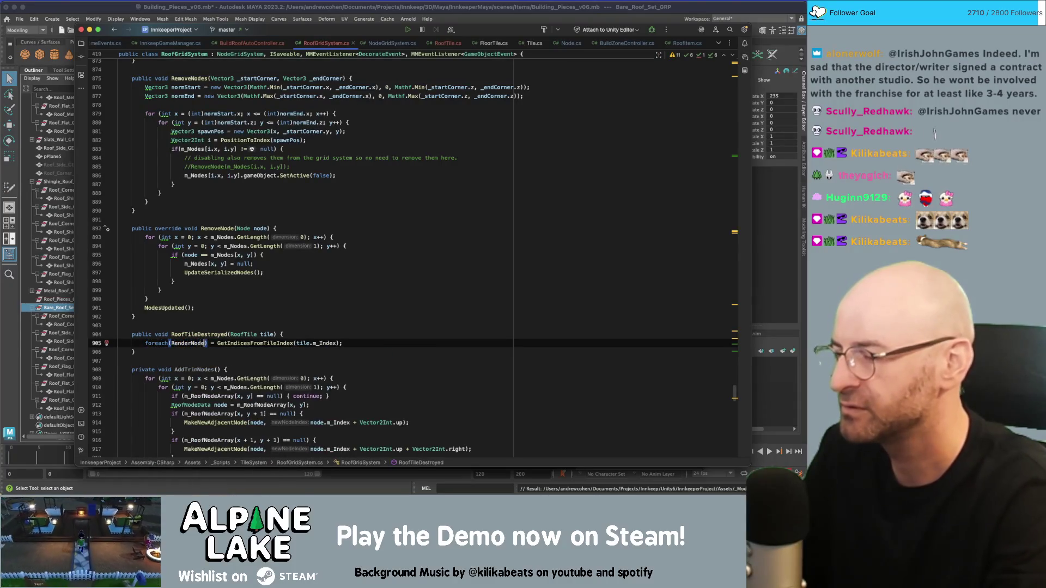
pyautogui.write('Vector2Int')
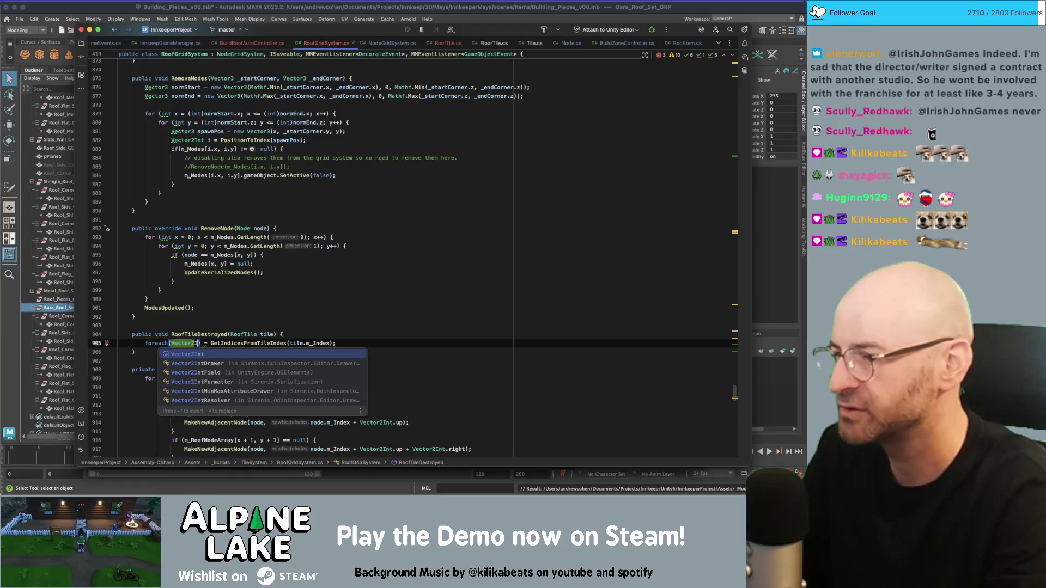
pyautogui.write(' index in')
# Step: Finish the foreach header over the returned indices and open its body
pyautogui.press('Delete')
pyautogui.press('Delete')
pyautogui.press('Delete')
pyautogui.press('Delete')
pyautogui.press('End')
pyautogui.write(')')
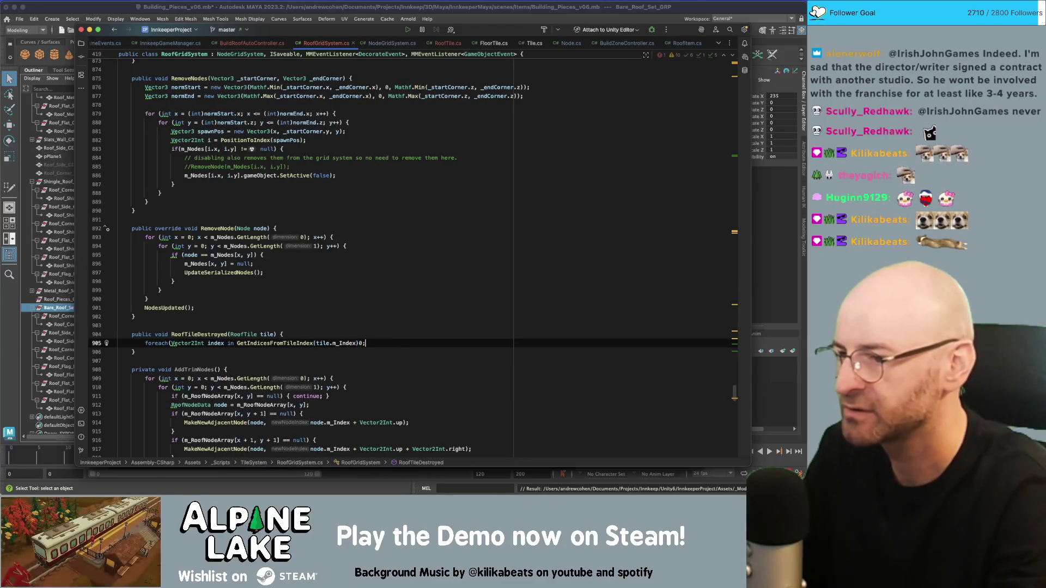
pyautogui.press('BackSpace')
pyautogui.write('{')
pyautogui.press('Return')
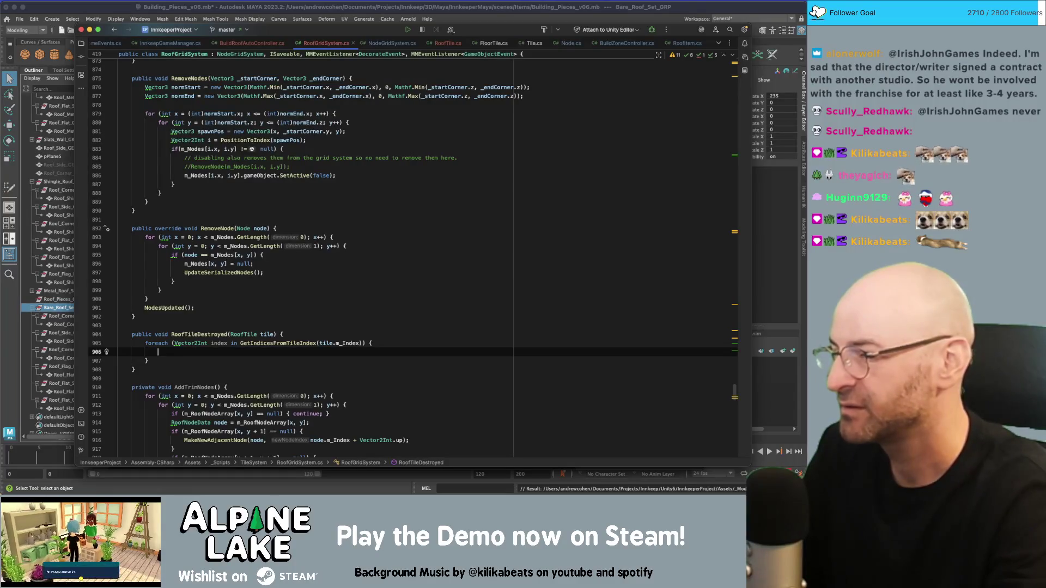
# Step: Write the m_RoofNodeArray[index.x, index.y] lookup inside the loop body
pyautogui.write('m_R')
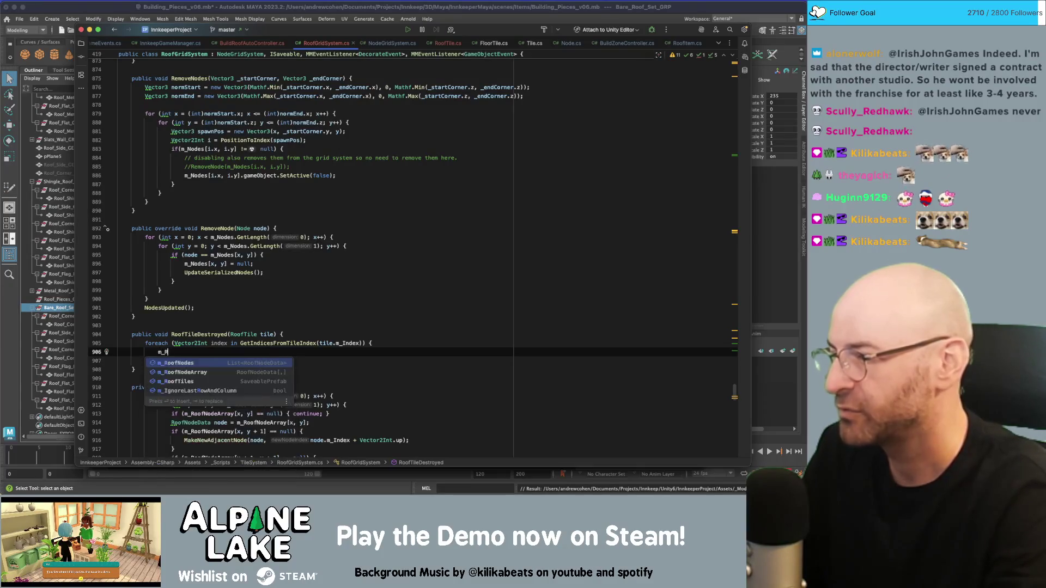
pyautogui.write('oofnod')
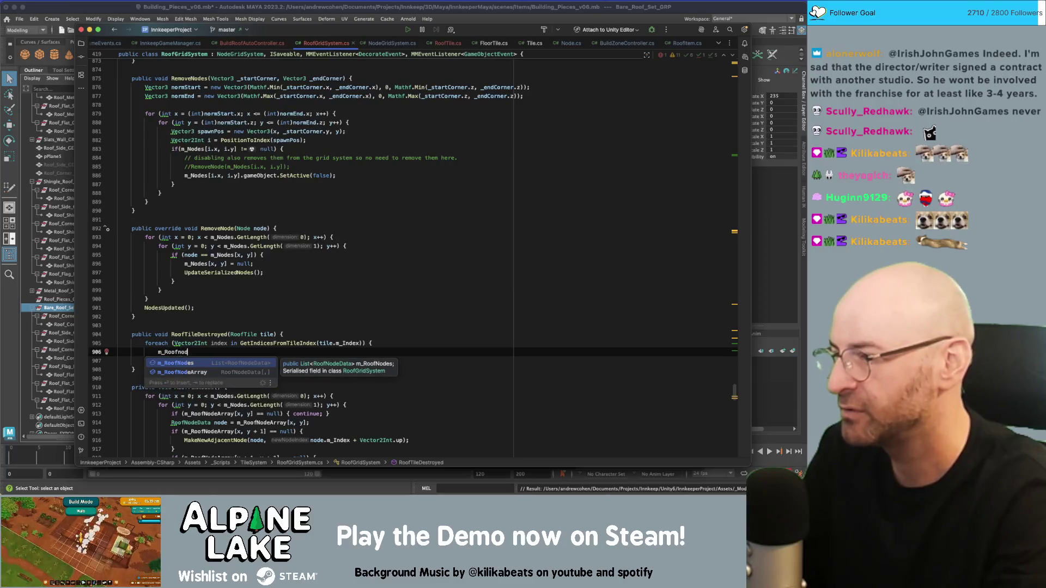
pyautogui.press('Return')
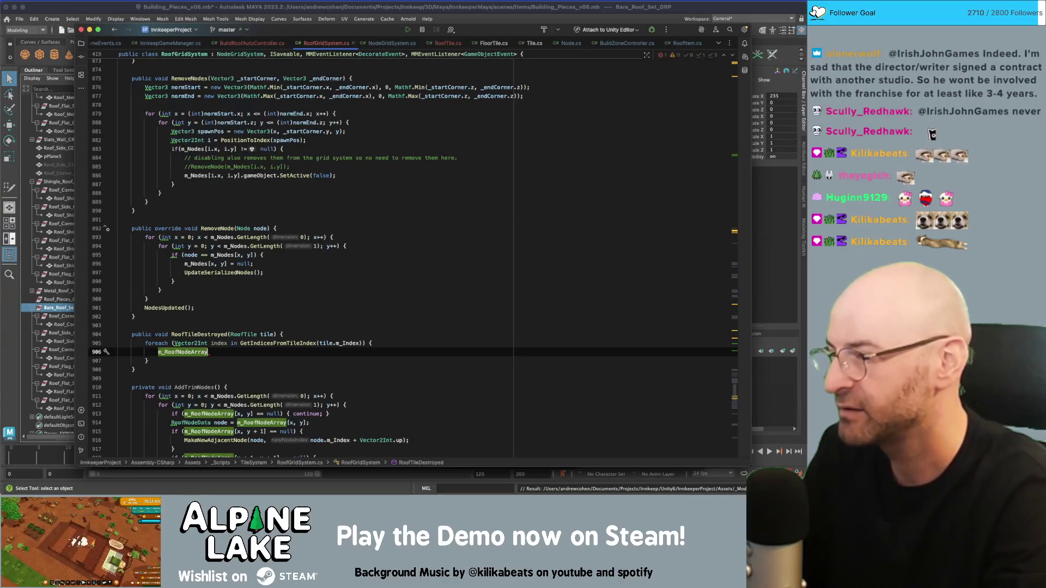
pyautogui.write('[index.x, index')
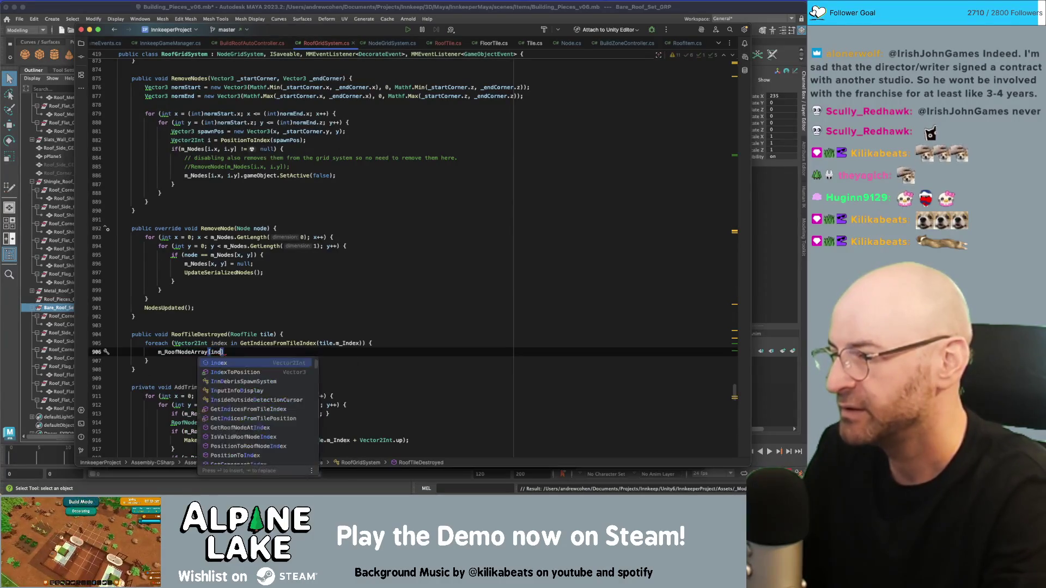
pyautogui.write('.y].m')
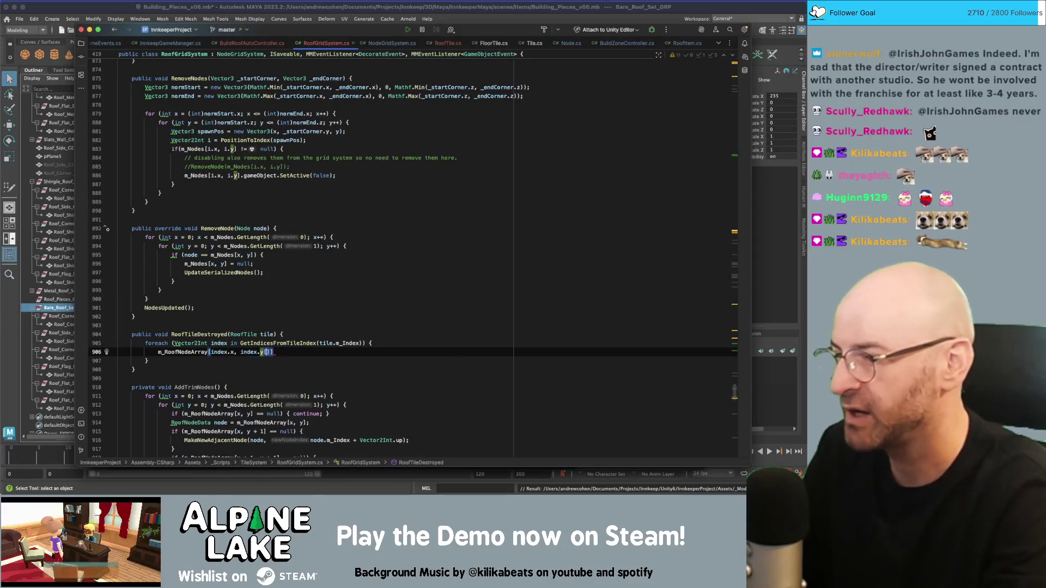
pyautogui.write('_Vi')
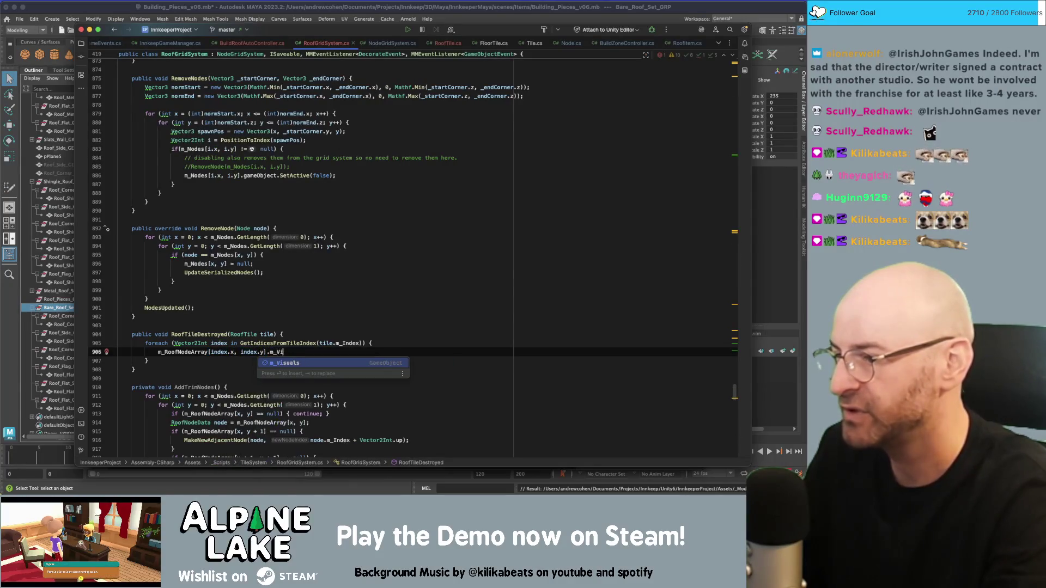
pyautogui.press('Return')
pyautogui.click(299, 343)
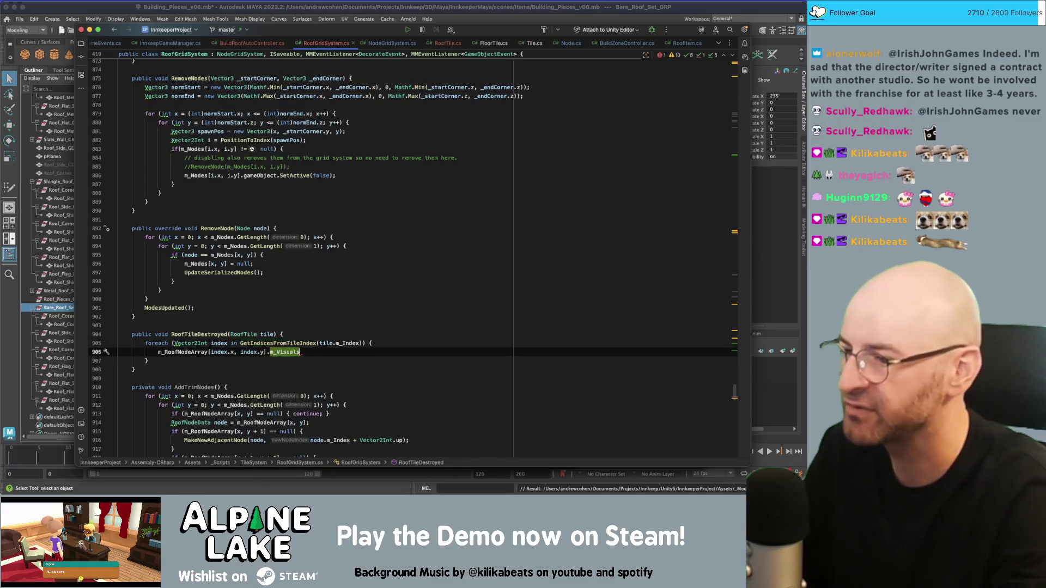
pyautogui.press('Down')
pyautogui.press('BackSpace')
pyautogui.press('BackSpace')
pyautogui.press('BackSpace')
pyautogui.press('Up')
pyautogui.press('End')
# Step: Declare a RoofNodeData node variable and move the array lookup onto it
pyautogui.press('Return')
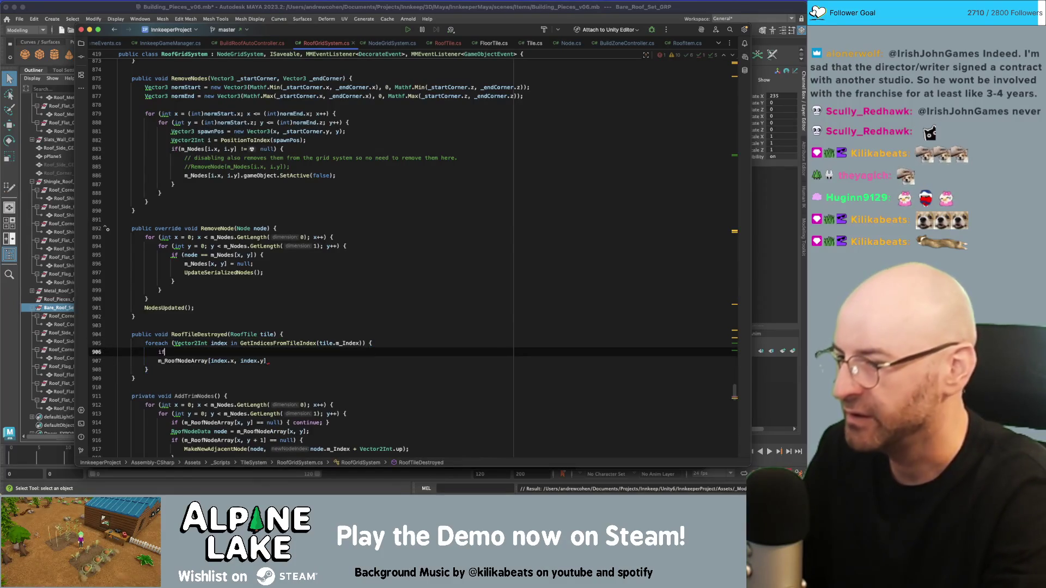
pyautogui.write('if')
pyautogui.press('Return')
pyautogui.press('BackSpace')
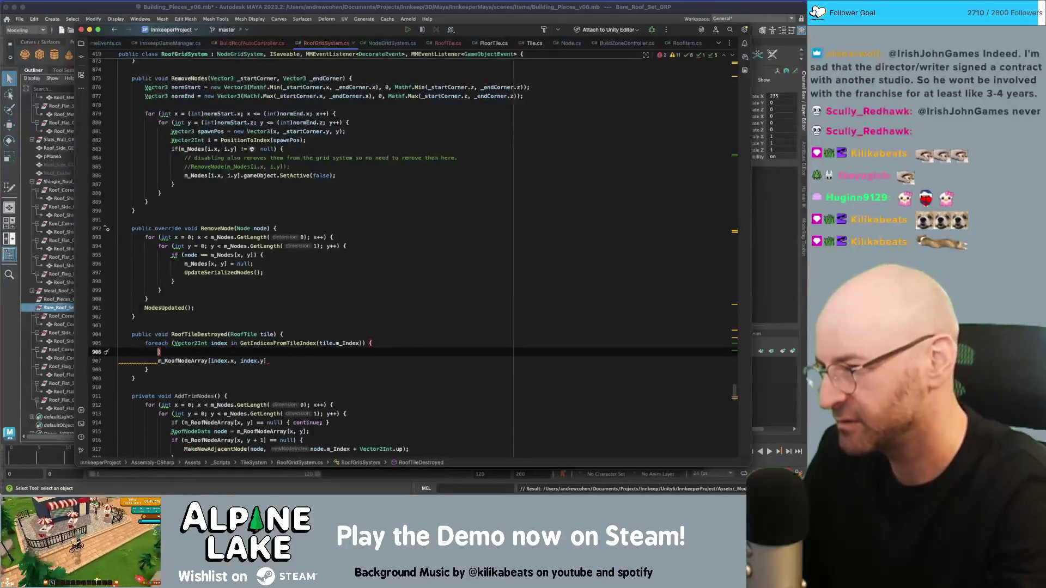
pyautogui.write('RoofN')
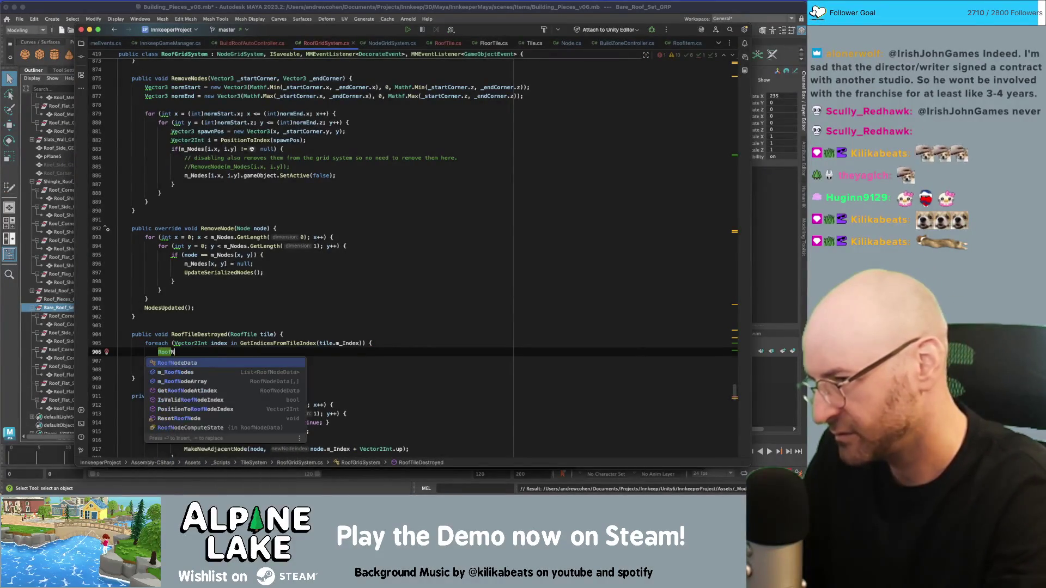
pyautogui.write('odeData data')
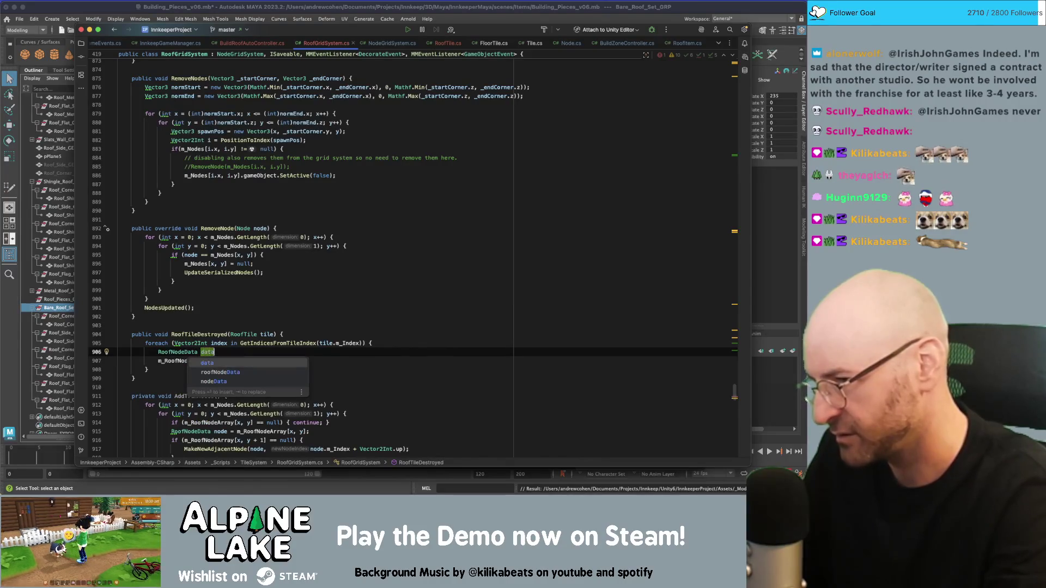
pyautogui.press('BackSpace')
pyautogui.write('node =')
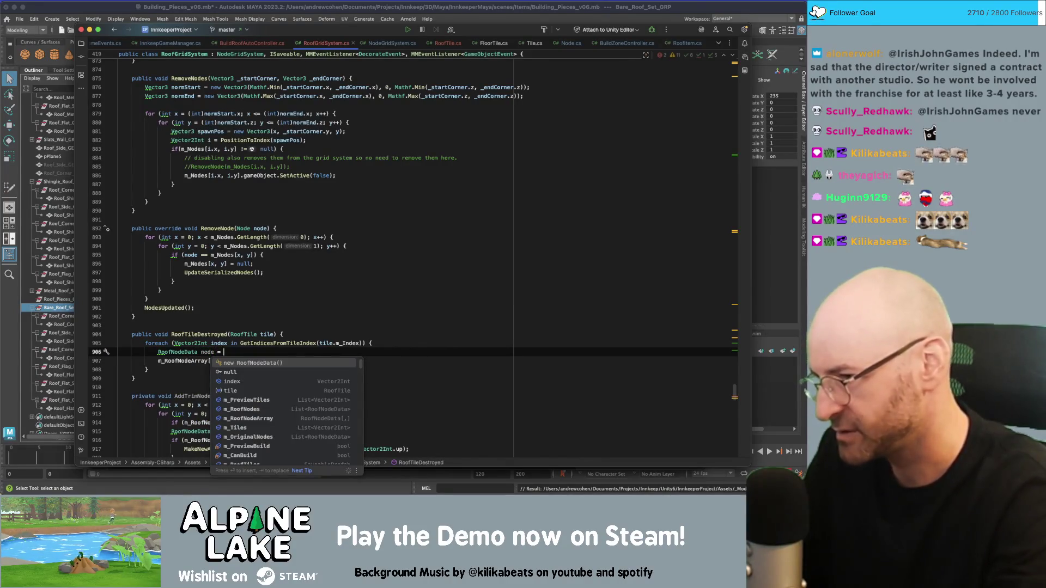
pyautogui.press('Escape')
pyautogui.press('Down')
pyautogui.hotkey('shift', 'End')
pyautogui.press('super+x')
# Step: Finish the node assignment and add if (node == null) { return; }
pyautogui.press('End')
pyautogui.press('Tab')
pyautogui.press('Return')
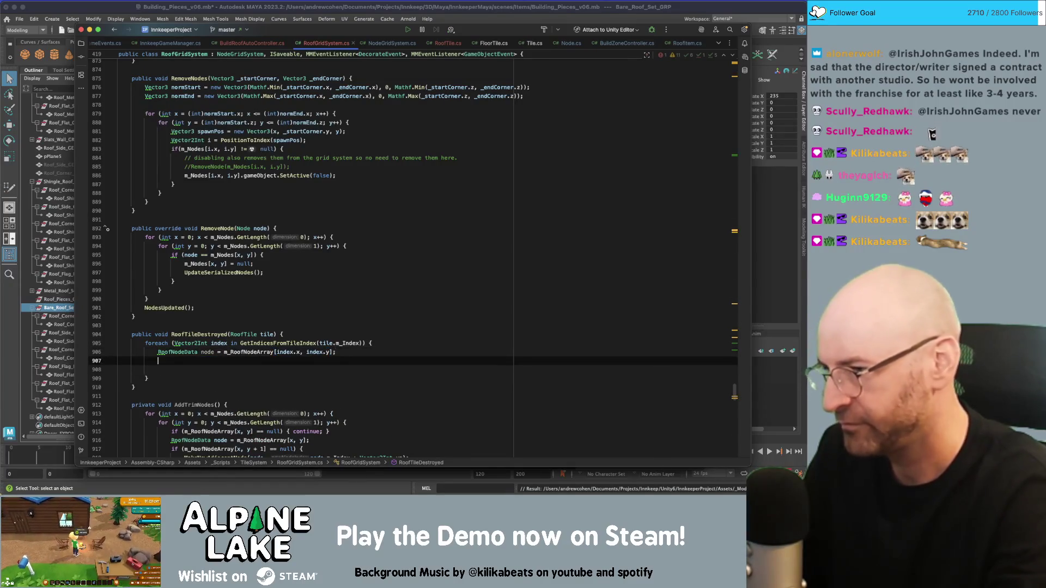
pyautogui.write('if')
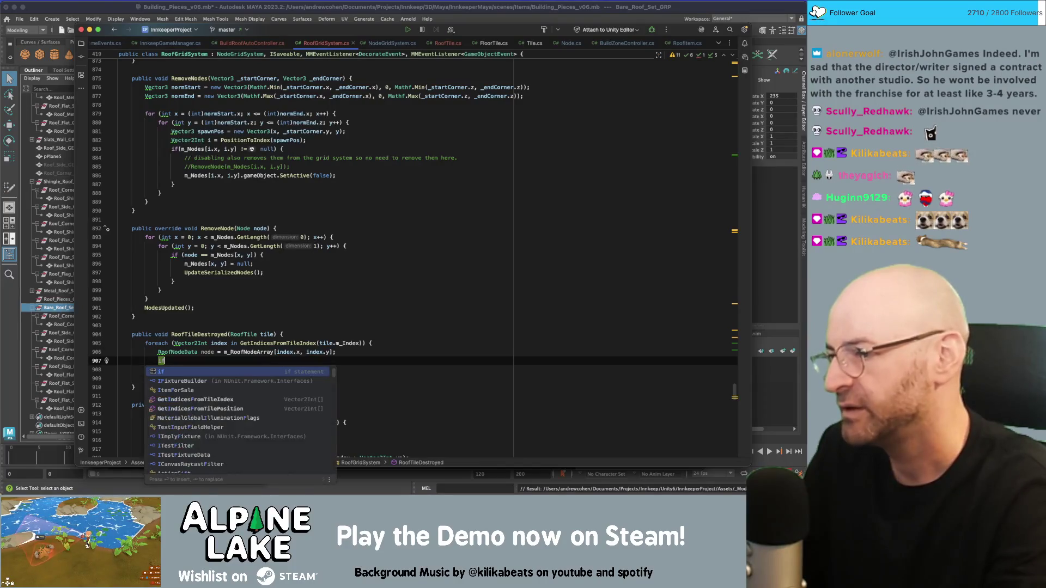
pyautogui.write(' (node =')
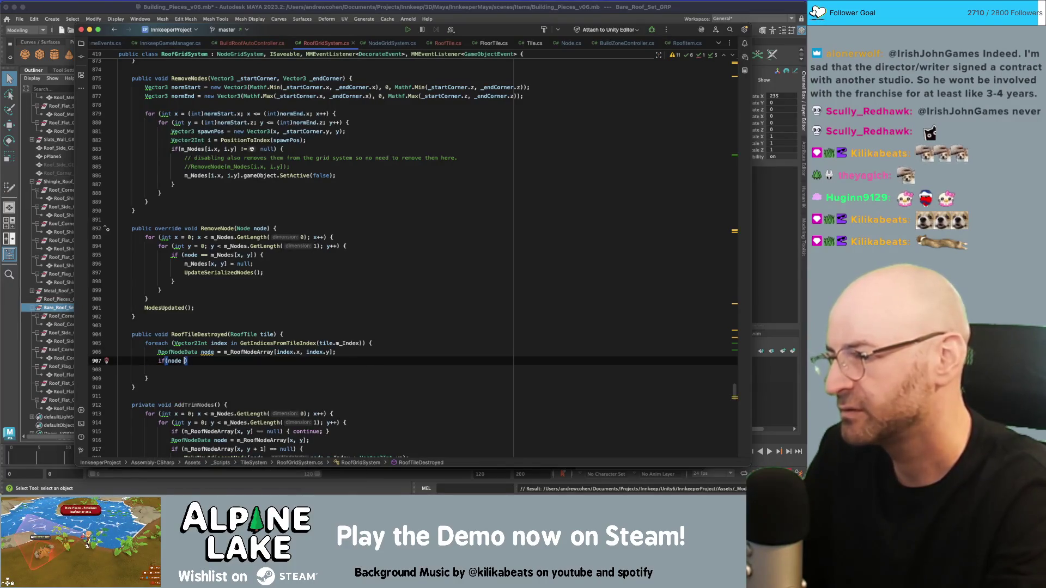
pyautogui.write('= null) { return;')
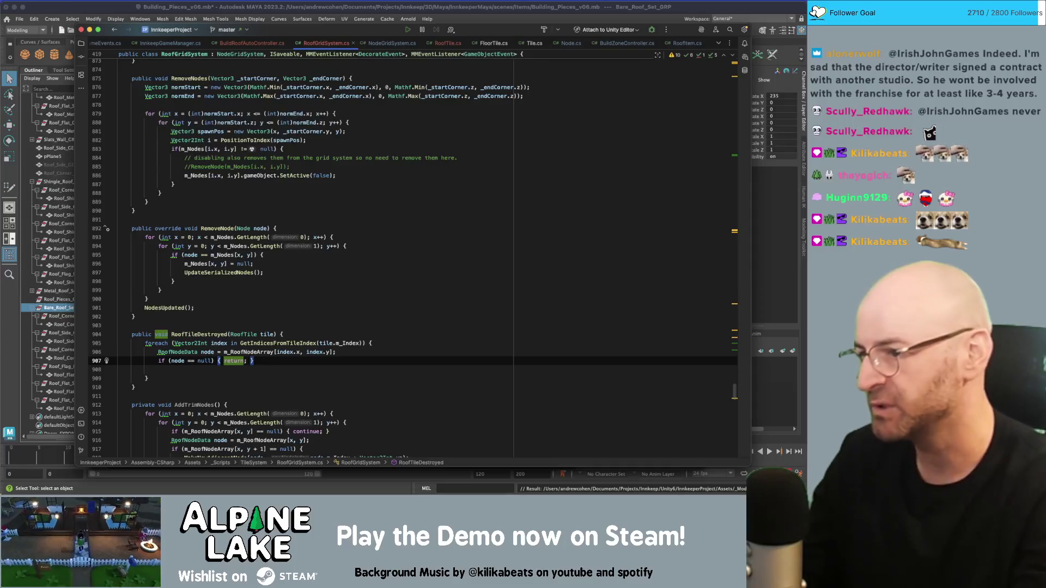
# Step: Add node.m_Visuals.SetActive(false); to hide each node's visuals
pyautogui.click(119, 370)
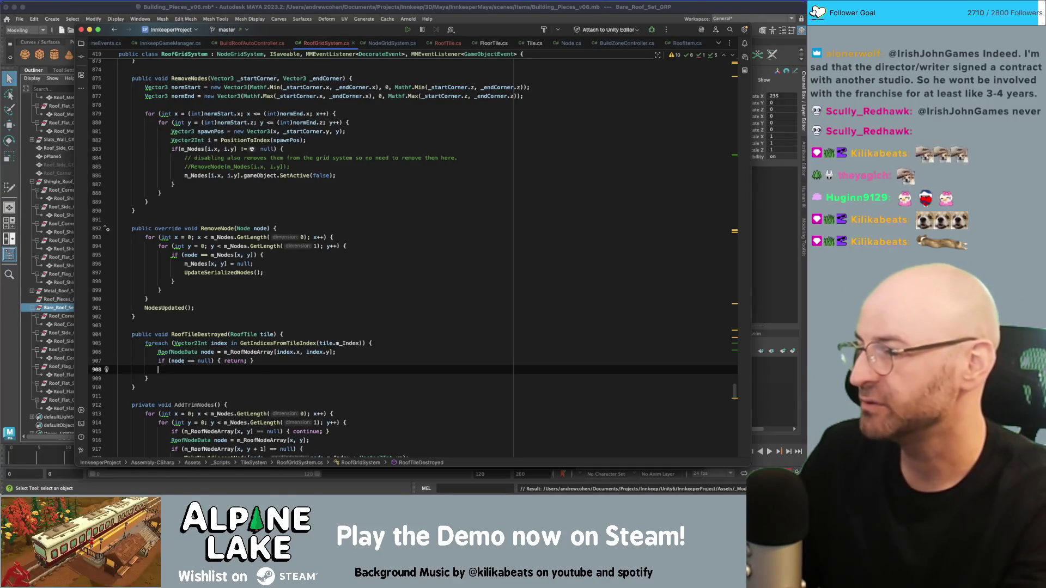
pyautogui.write('node.')
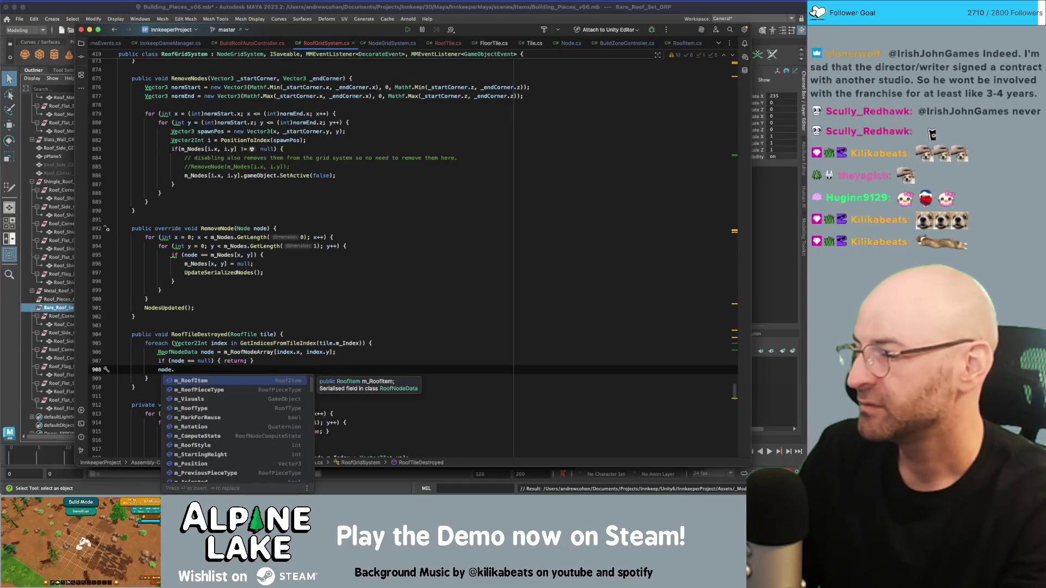
pyautogui.press('BackSpace')
pyautogui.press('BackSpace')
pyautogui.press('BackSpace')
pyautogui.write('node.m_Visu')
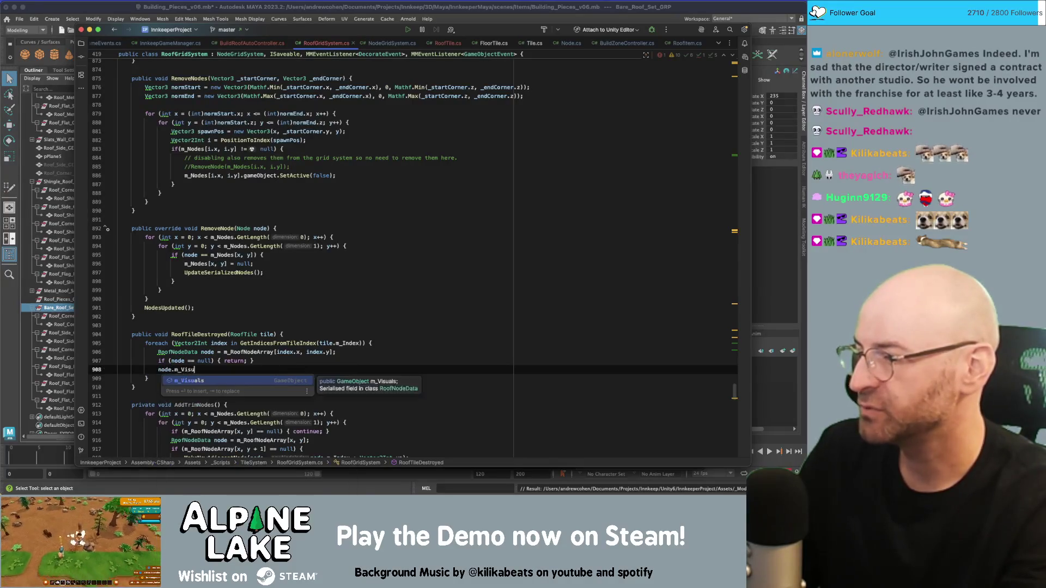
pyautogui.press('Return')
pyautogui.write('.SetAct')
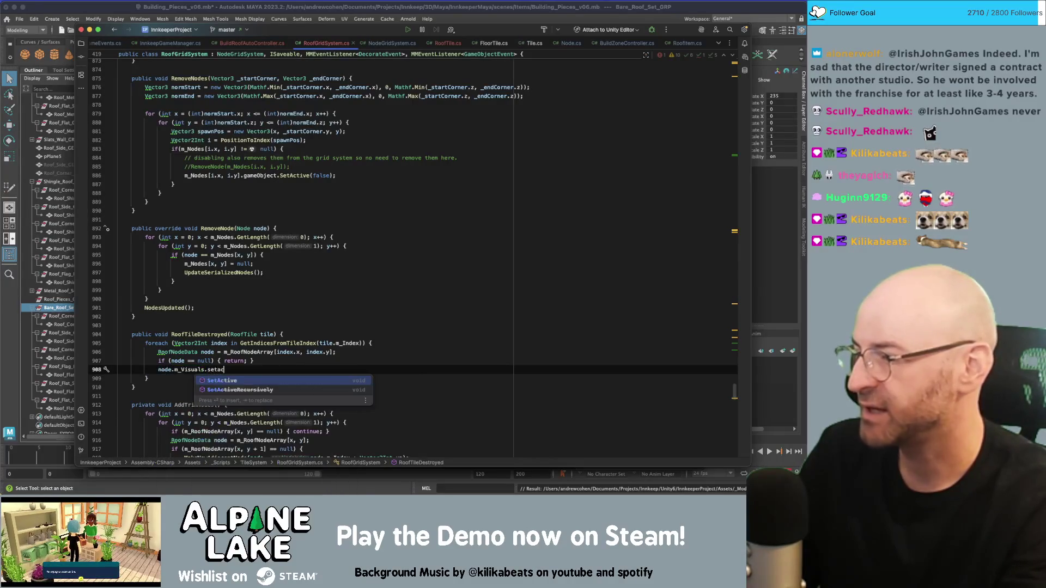
pyautogui.press('Return')
pyautogui.write('false);')
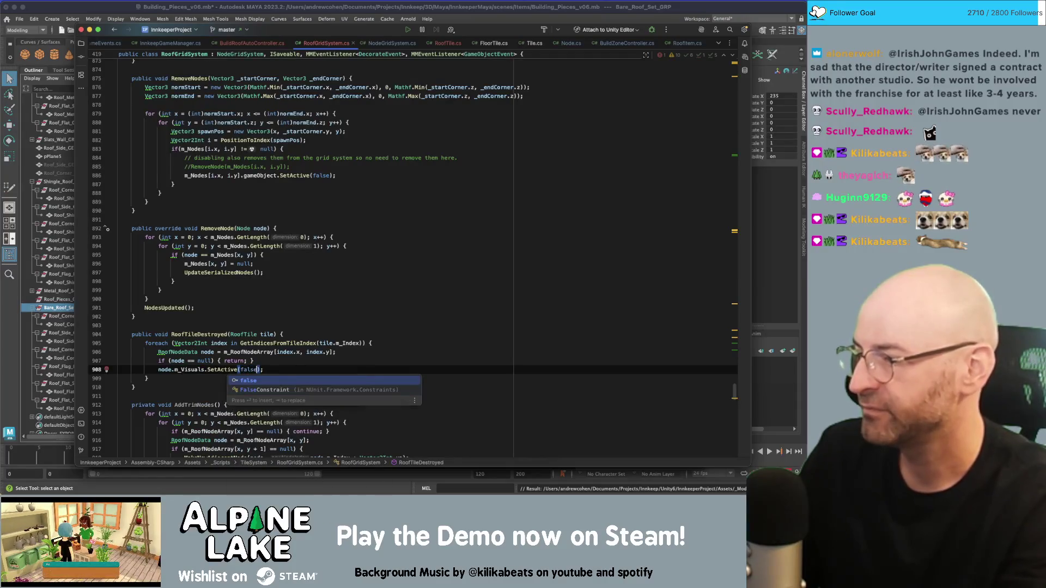
pyautogui.press('Return')
pyautogui.hotkey('shift', 'Return')
pyautogui.write('ode.')
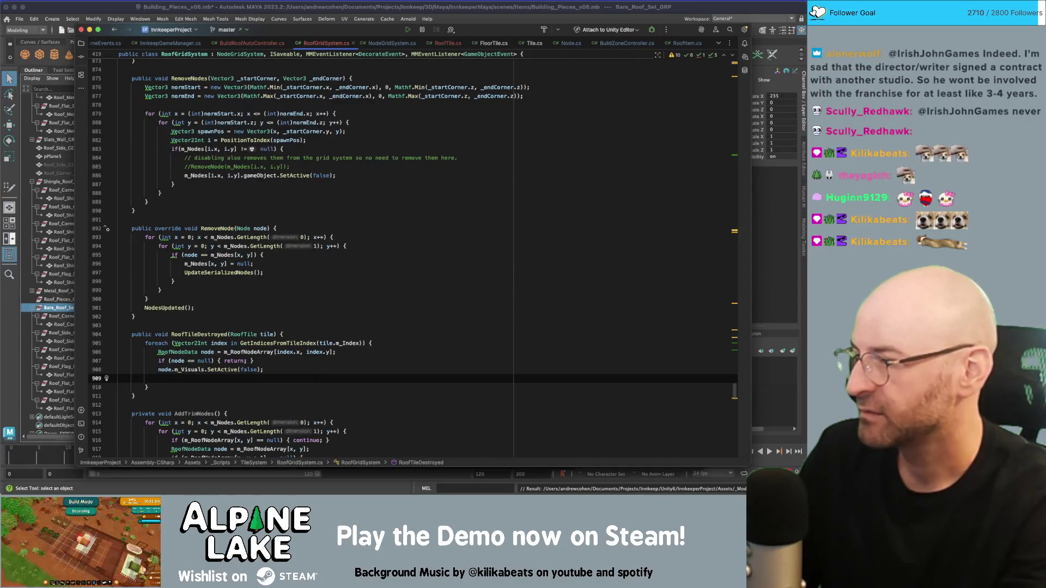
# Step: Clear the entry with m_RoofNodeArray[index.x, index.y] = null;
pyautogui.write('m_R')
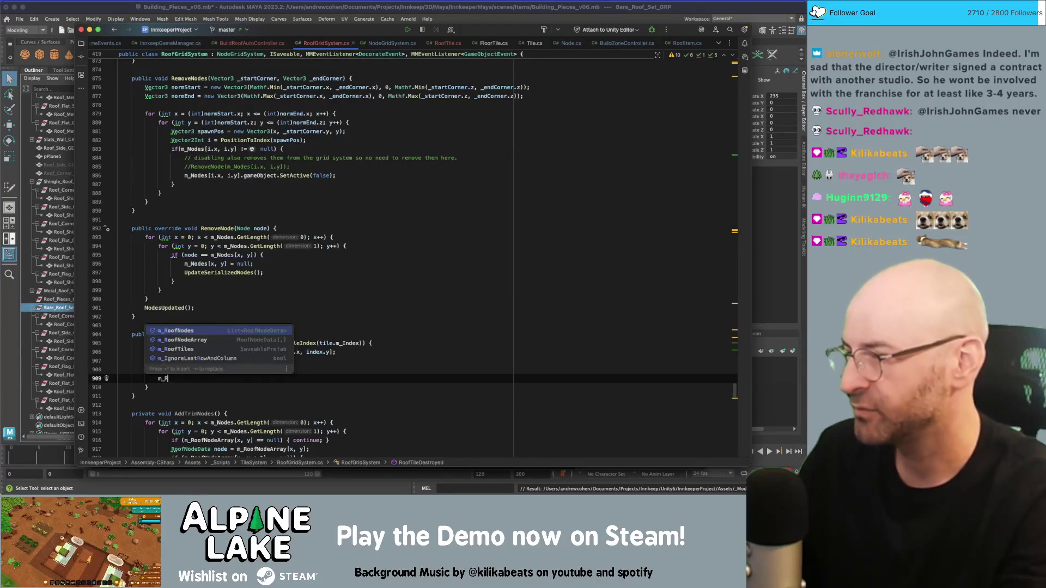
pyautogui.press('Down')
pyautogui.press('Return')
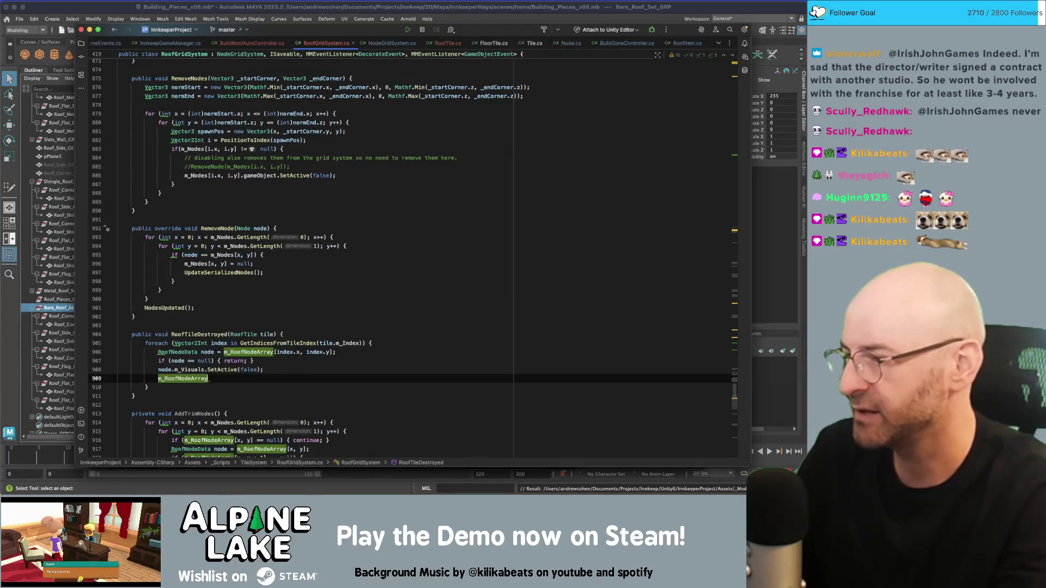
pyautogui.write('[index.x')
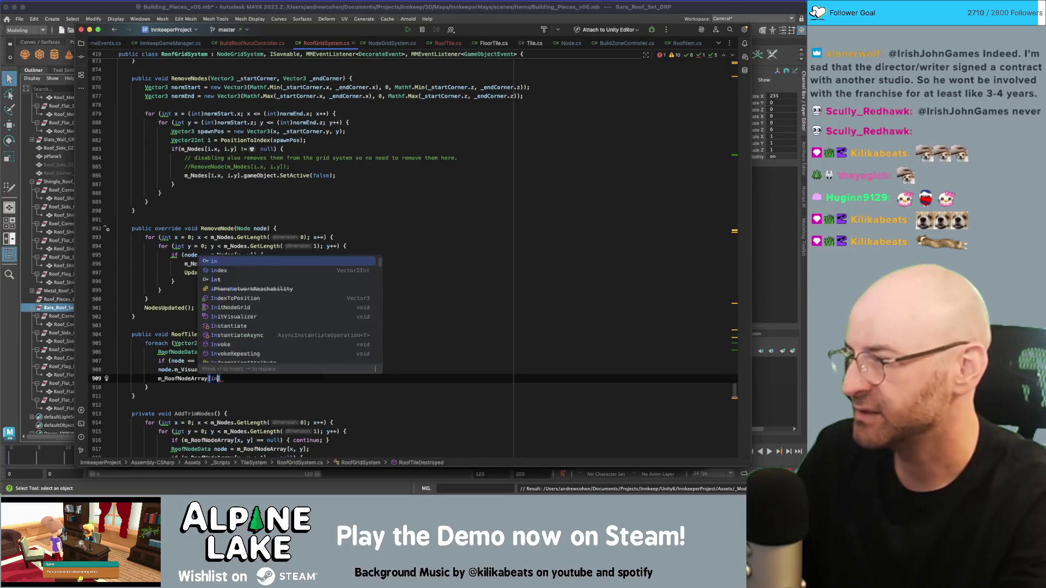
pyautogui.write(', index.y]')
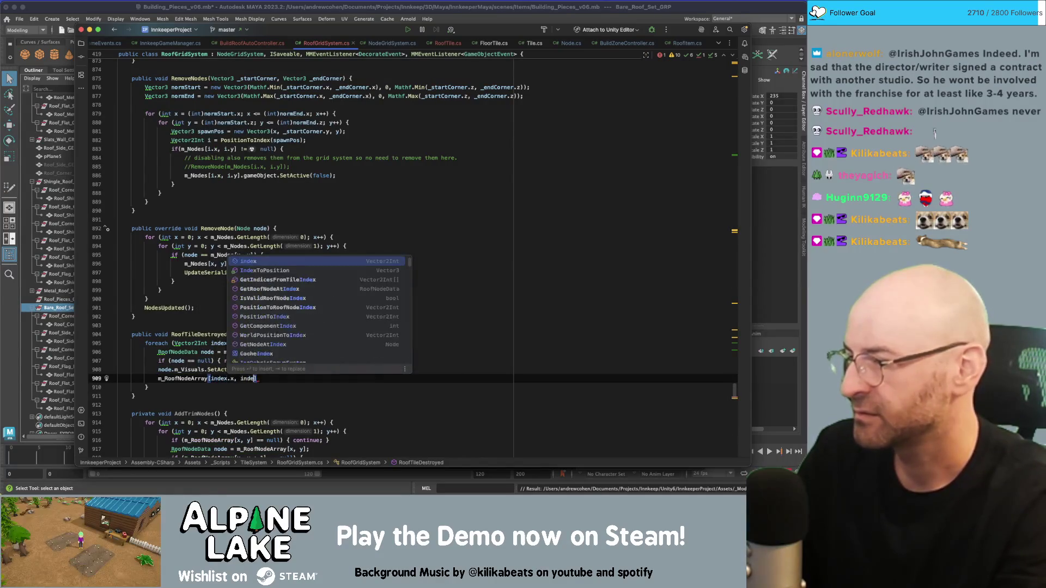
pyautogui.write(' =')
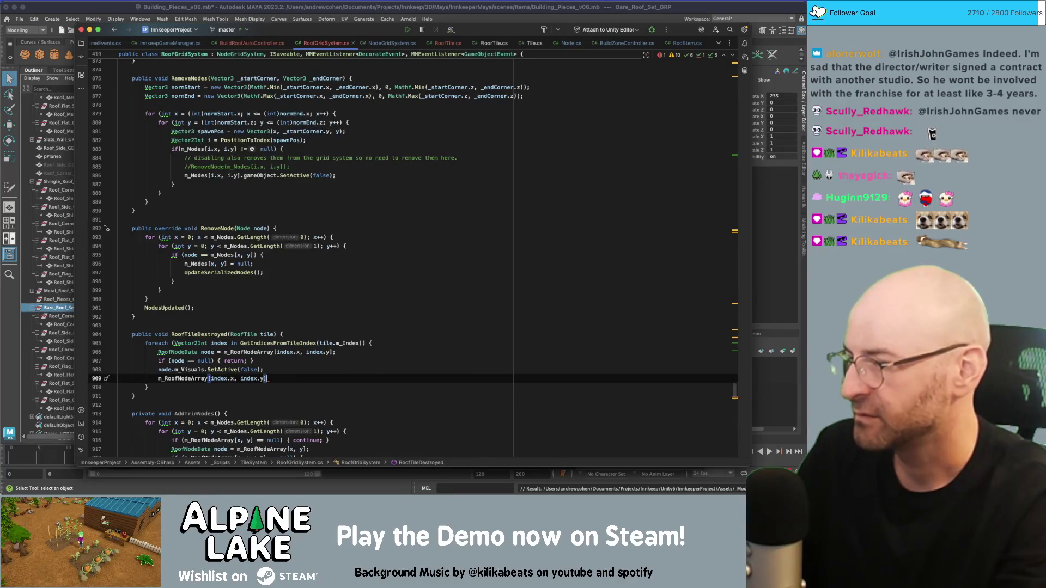
pyautogui.write(' null;')
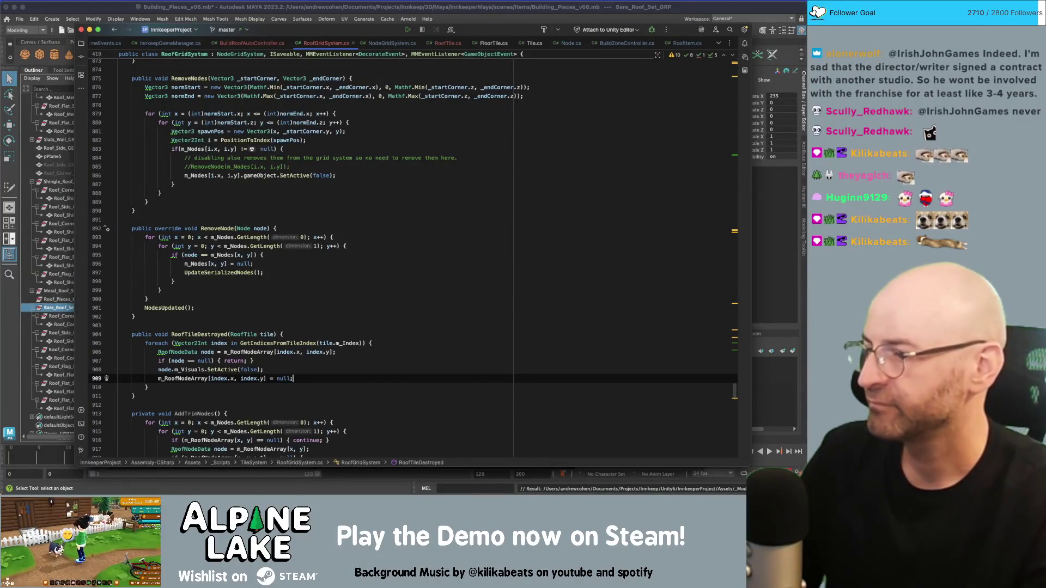
pyautogui.press('Return')
# Step: Add a Destroy(node) call, then delete it along with the leftover empty line
pyautogui.write('Destroy(no);')
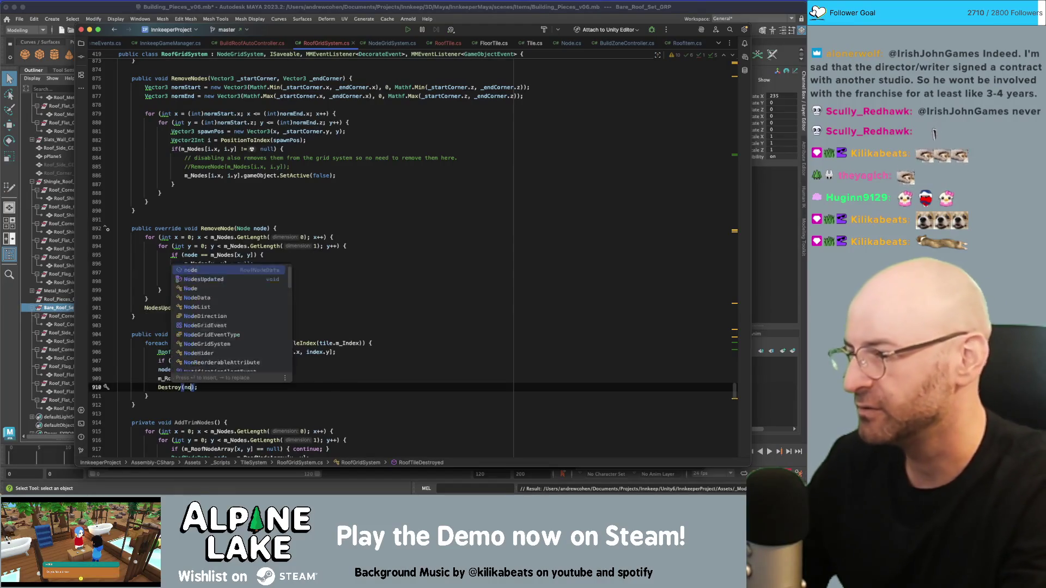
pyautogui.press('Return')
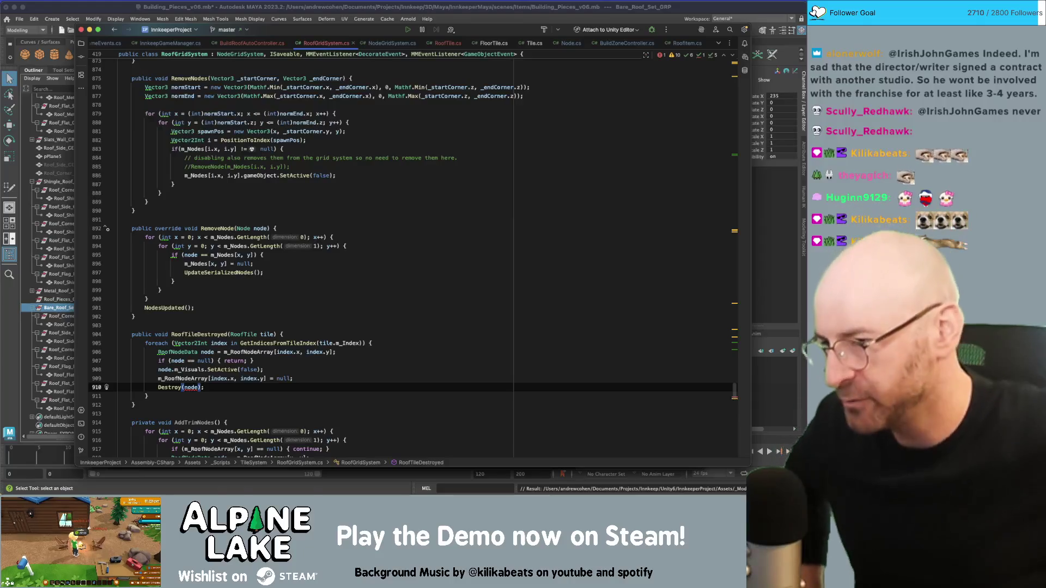
pyautogui.hotkey('alt', 'Up')
pyautogui.hotkey('alt', 'Up')
pyautogui.hotkey('alt', 'Up')
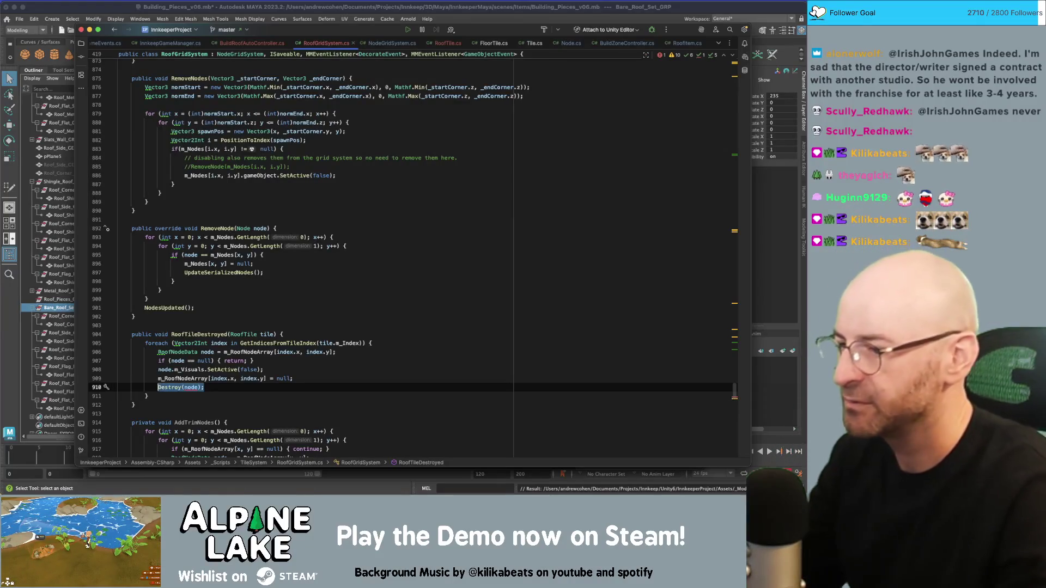
pyautogui.hotkey('alt', 'Down')
pyautogui.hotkey('alt', 'Down')
pyautogui.hotkey('alt', 'Down')
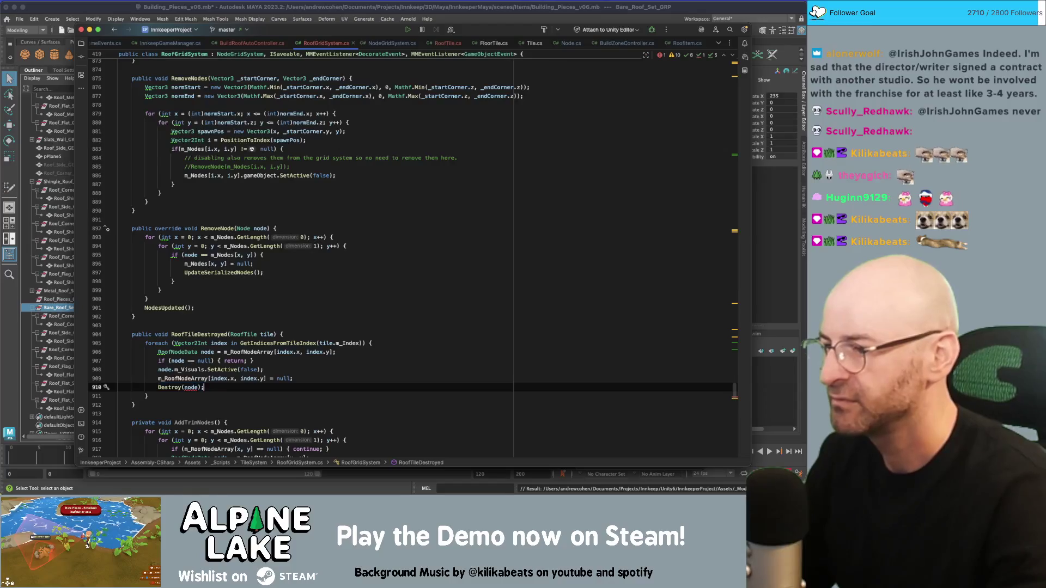
pyautogui.hotkey('alt', 'Up')
pyautogui.hotkey('alt', 'Up')
pyautogui.hotkey('alt', 'Up')
pyautogui.press('BackSpace')
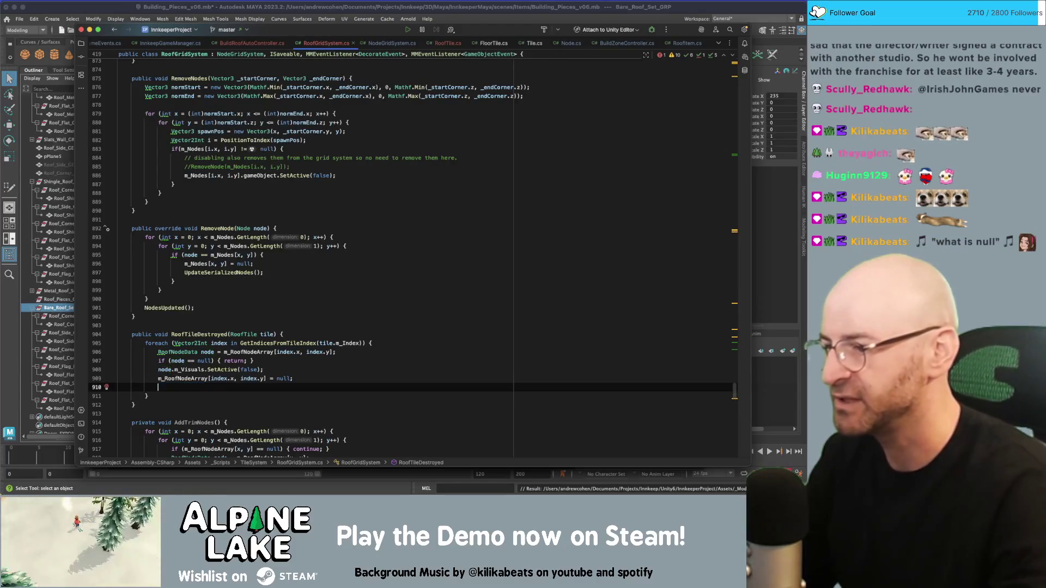
pyautogui.press('BackSpace')
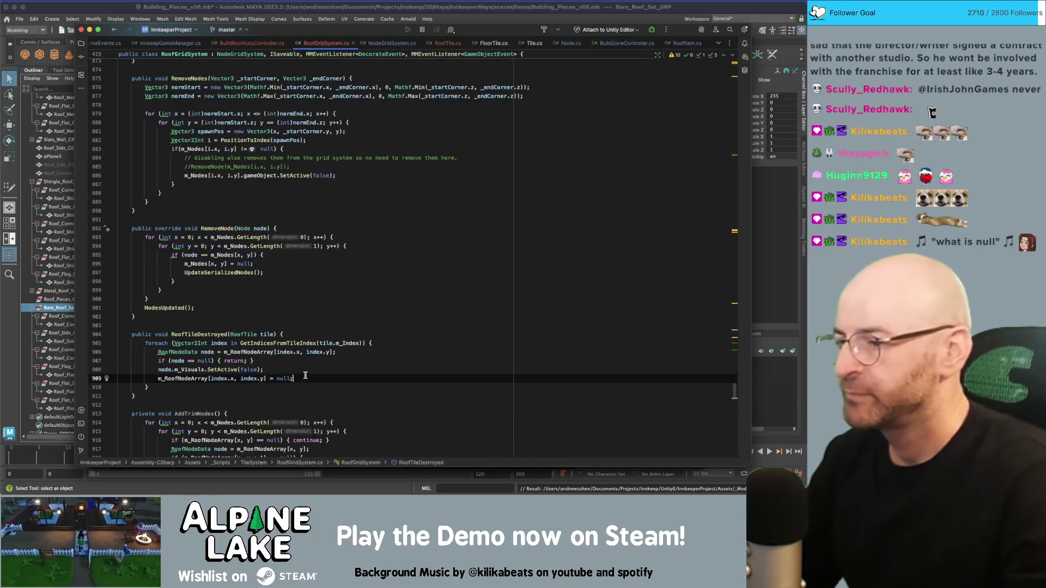
# Step: Select the RoofTileDestroyed method name and bring up the application switcher
pyautogui.click(297, 325)
pyautogui.doubleClick(205, 334)
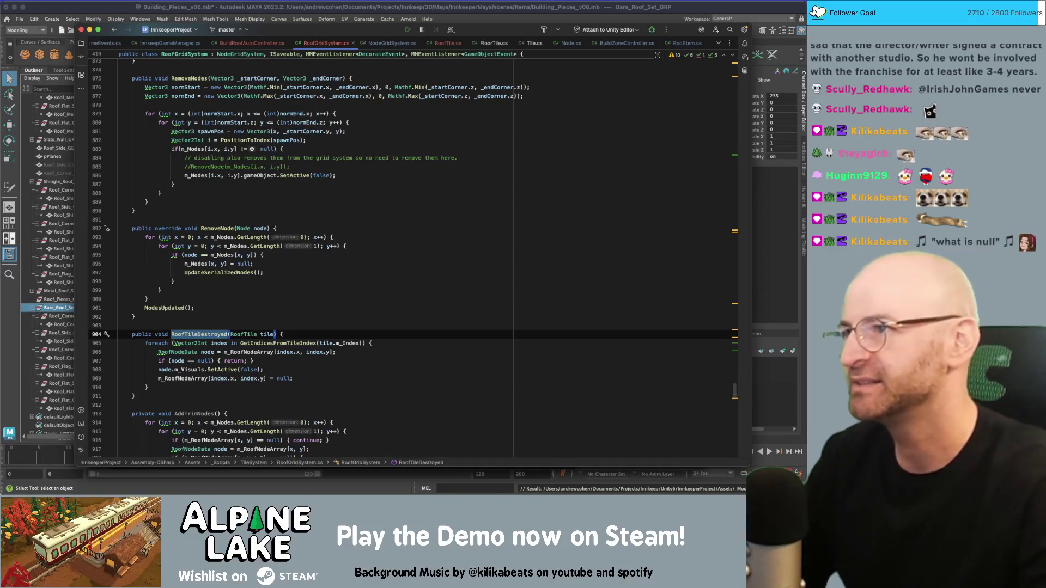
pyautogui.press('super+Tab')
pyautogui.press('super+shift+Tab')
pyautogui.press('super+shift+Tab')
pyautogui.press('super+shift+Tab')
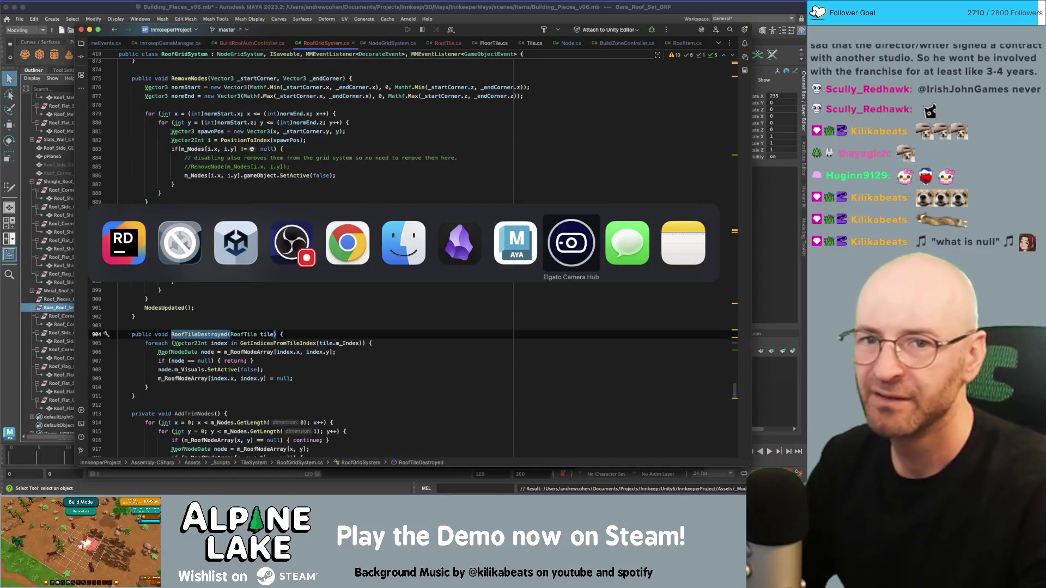
# Step: Switch to the Unity editor and expand Core_Scene in the Hierarchy
pyautogui.press('super+shift+Tab')
pyautogui.press('super+shift+Tab')
pyautogui.press('super+shift+Tab')
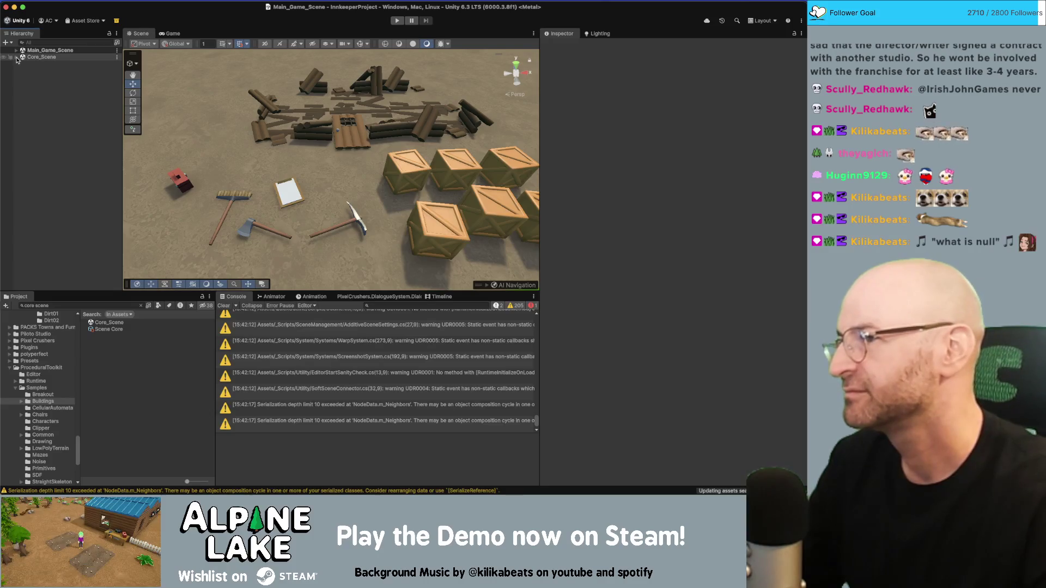
pyautogui.click(16, 56)
# Step: Expand Main_Game_Scene, open IsoPlayer in Prefab Mode, and select and expand BuildRoofAutoController
pyautogui.click(16, 50)
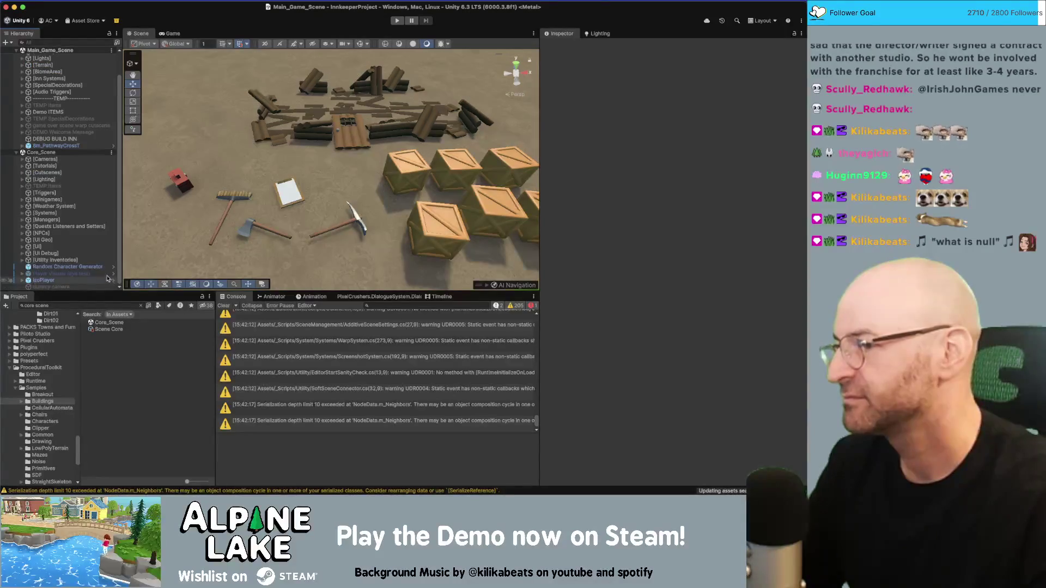
pyautogui.click(113, 280)
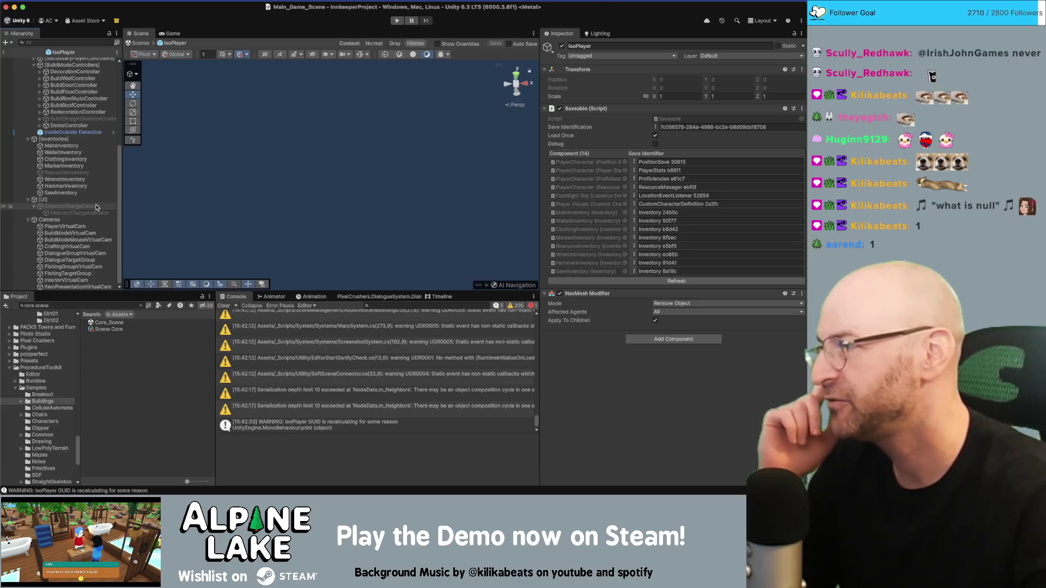
pyautogui.scroll(5, 37, 133)
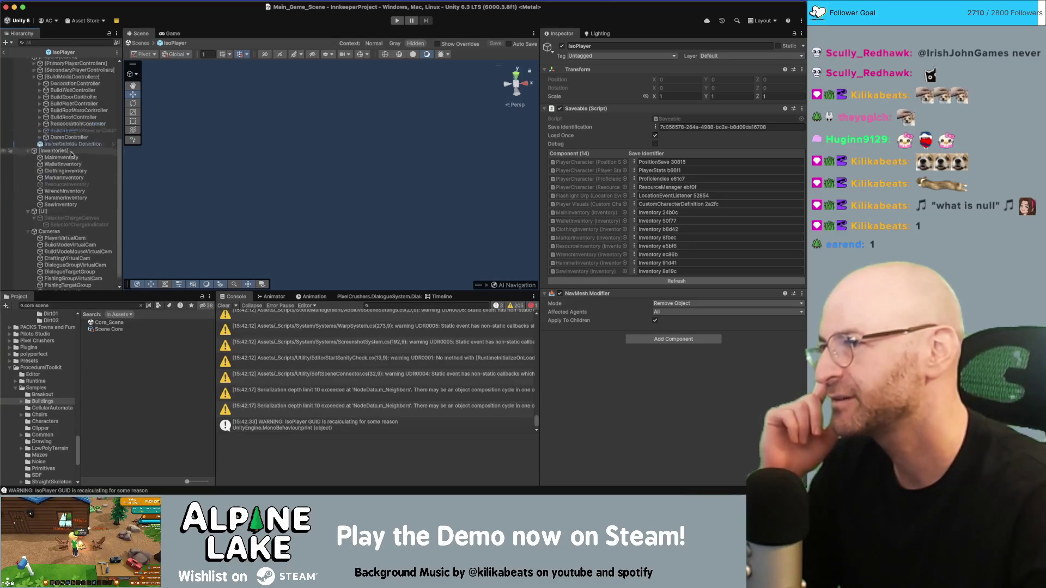
pyautogui.scroll(2, 38, 152)
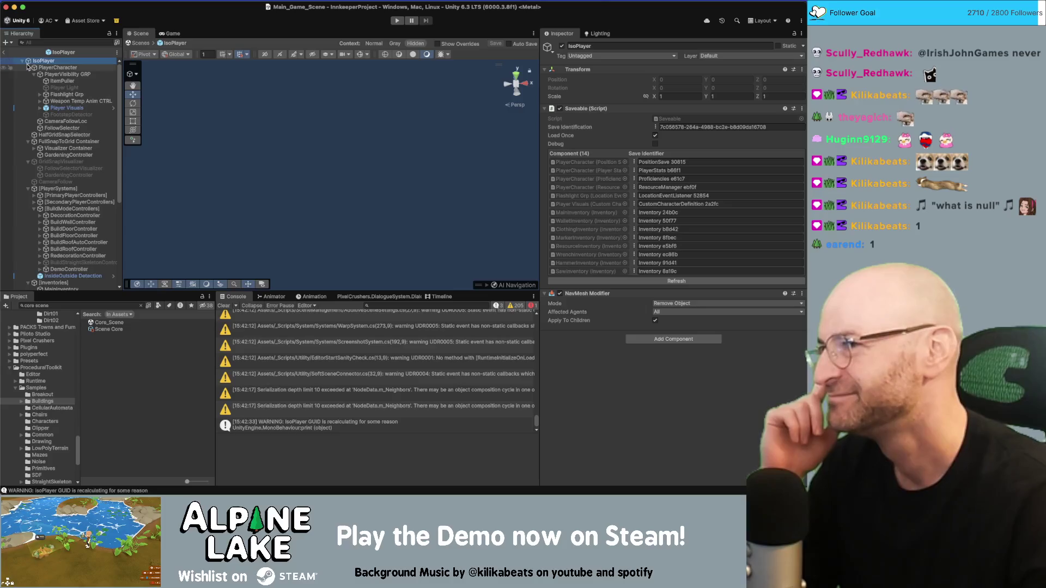
pyautogui.click(28, 68)
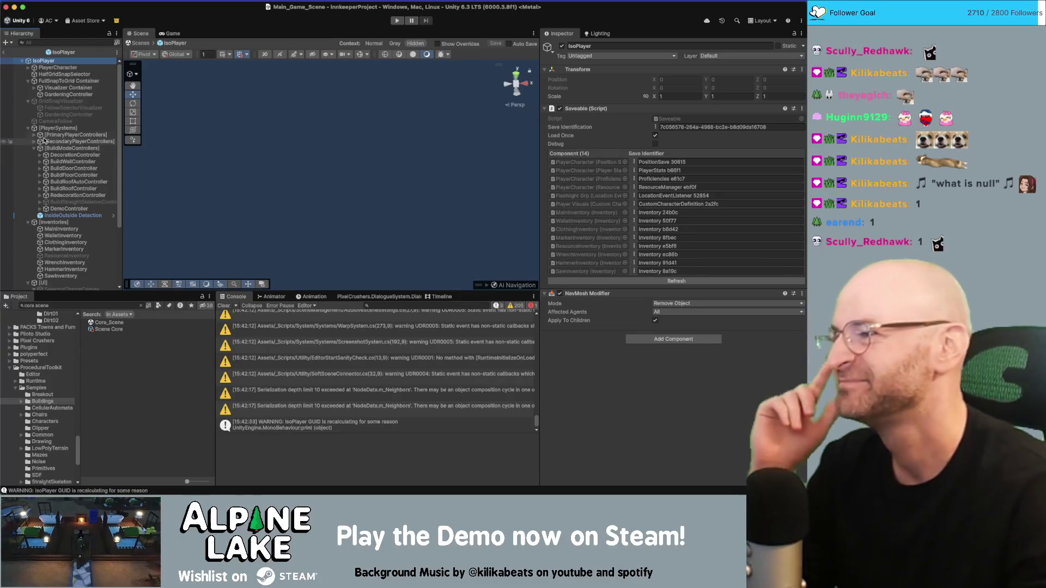
pyautogui.click(84, 183)
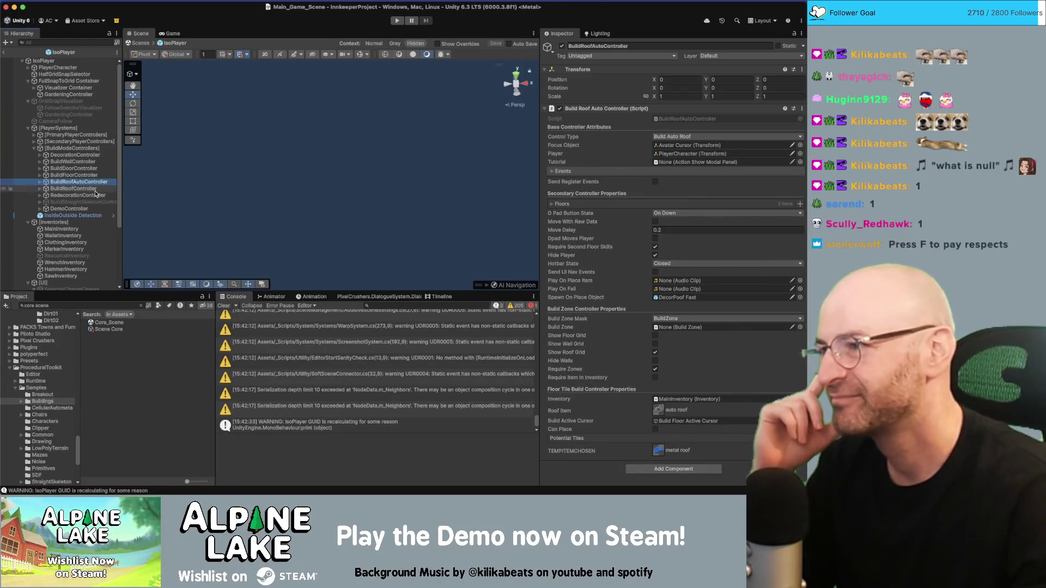
pyautogui.click(39, 183)
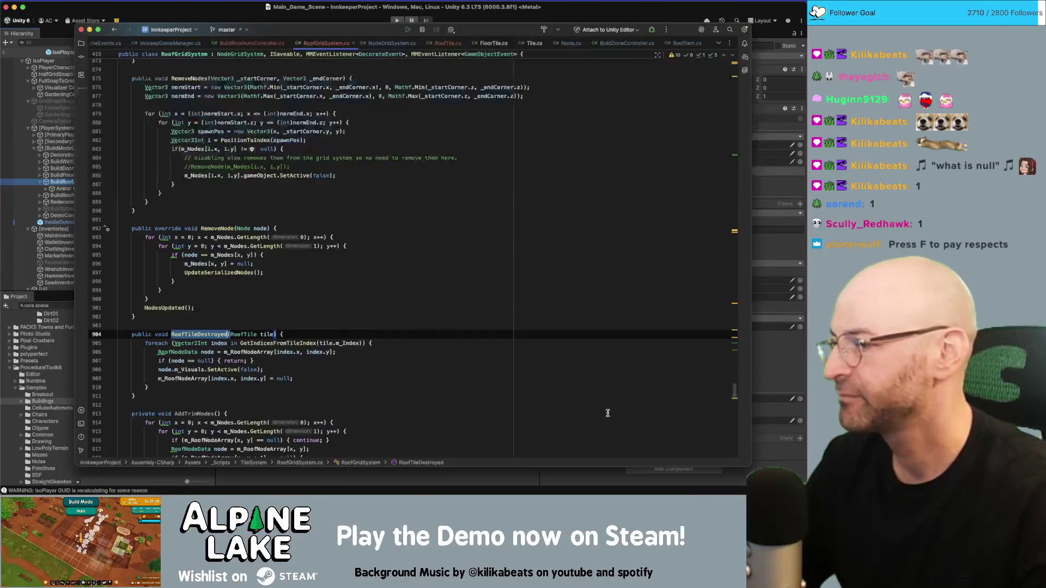
# Step: In Rider, add a blank line after the m_RoofTiles SaveablePrefab field and view SaveablePrefab's docs
pyautogui.press('super+Tab')
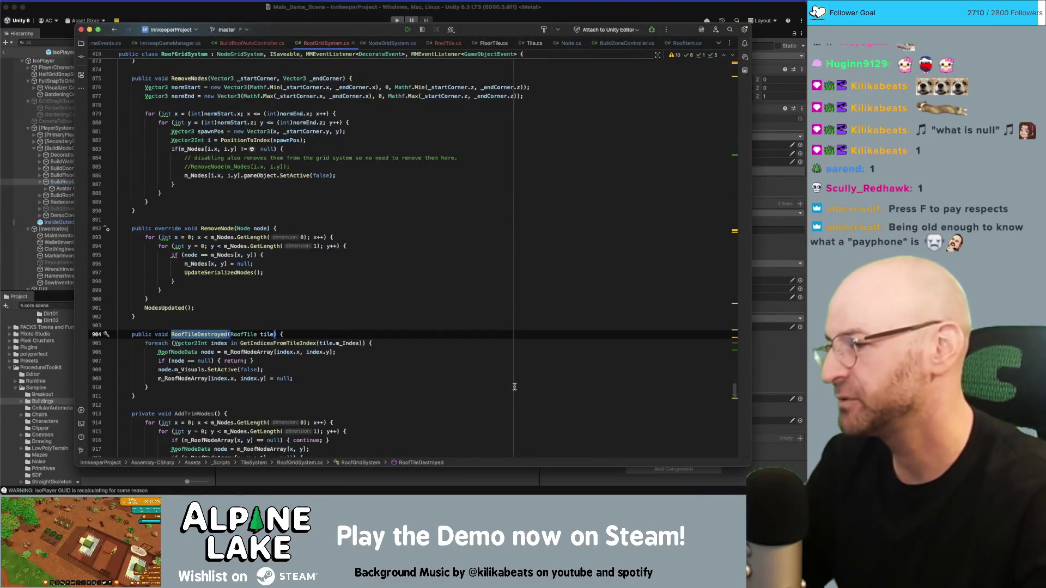
pyautogui.moveTo(734, 391)
pyautogui.mouseDown()
pyautogui.moveTo(739, 200)
pyautogui.moveTo(733, 231)
pyautogui.mouseUp()
pyautogui.click(271, 178)
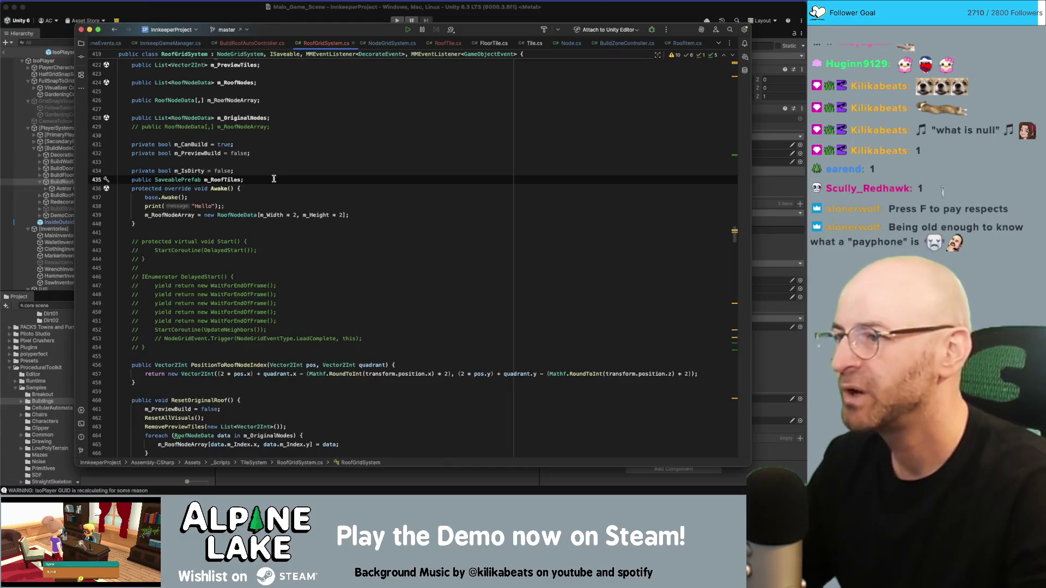
pyautogui.press('Return')
pyautogui.doubleClick(196, 179)
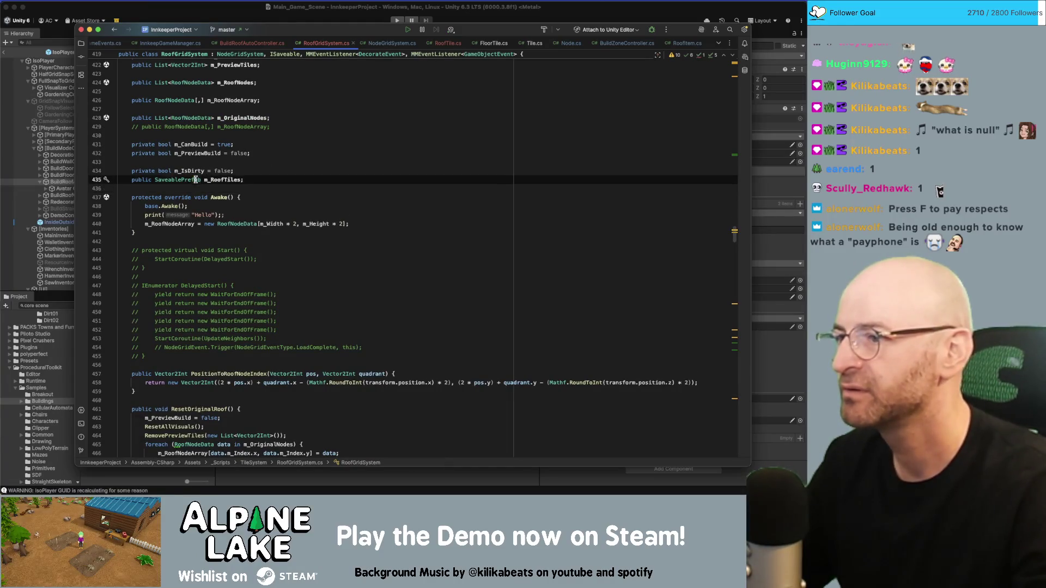
pyautogui.moveTo(195, 182)
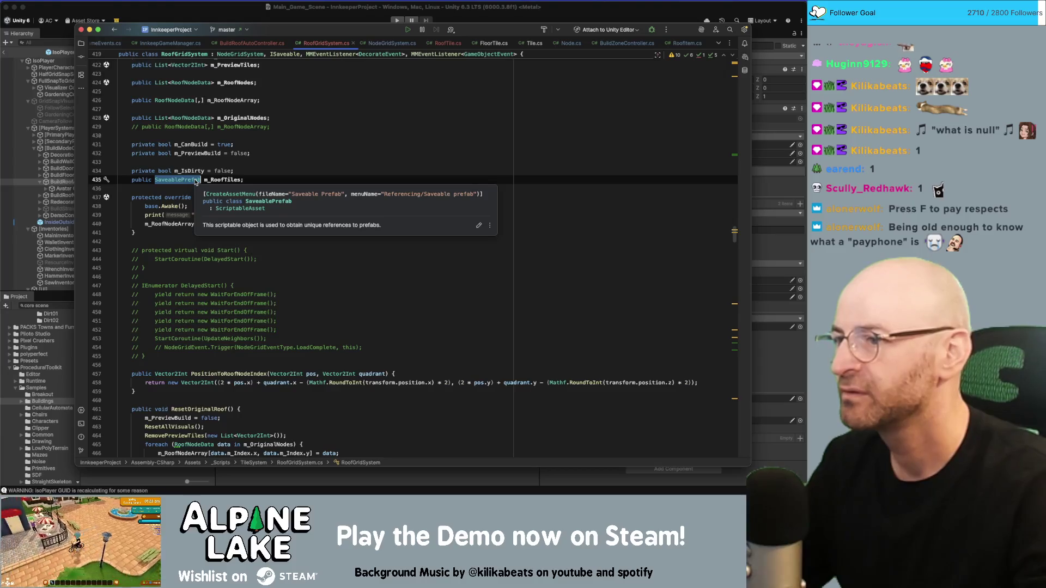
pyautogui.click(248, 177)
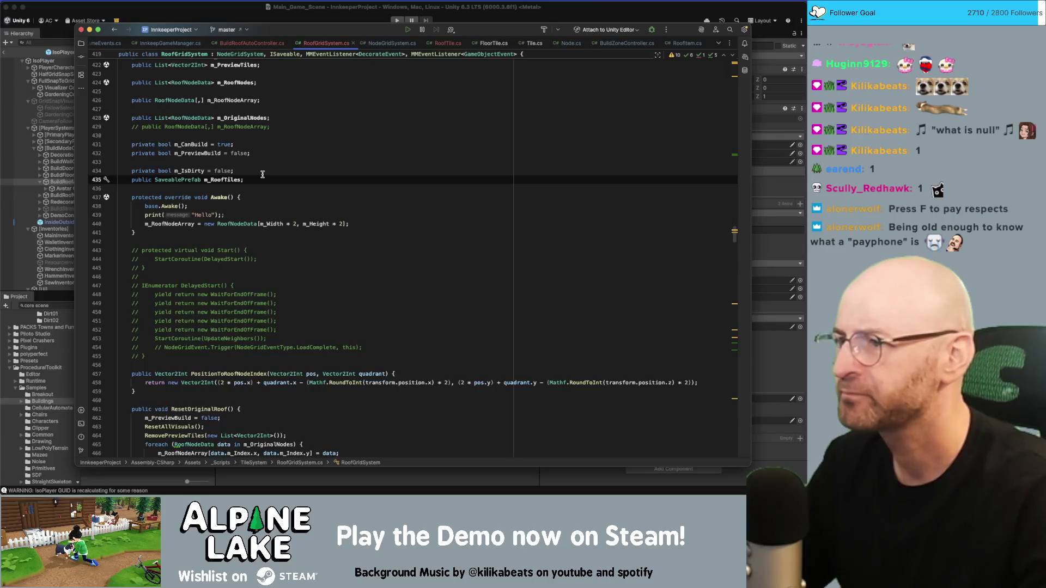
pyautogui.press('super+Tab')
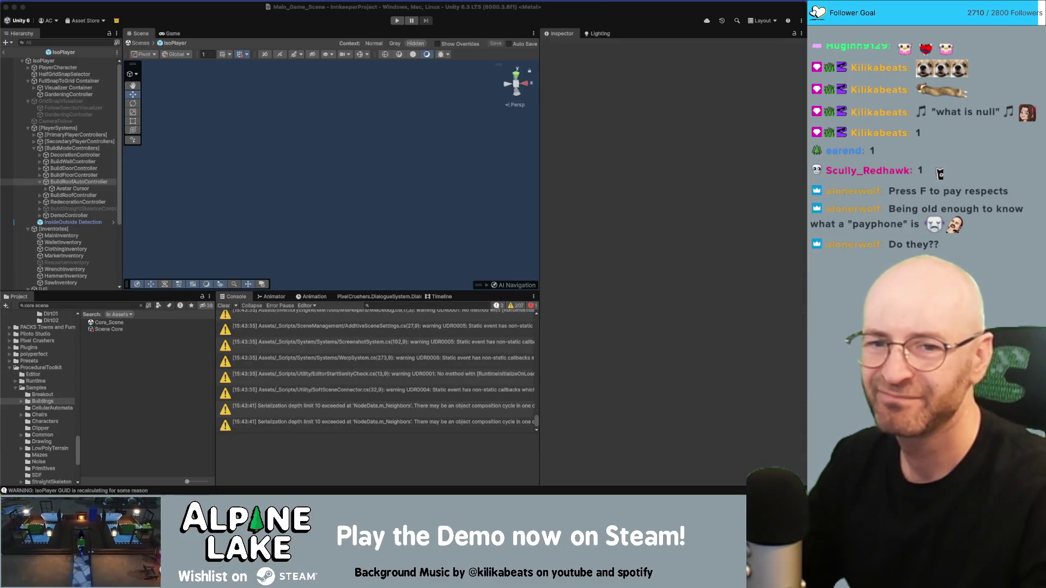
# Step: Leave IsoPlayer Prefab Mode and select Roof Grid System 2 and 3 under BuildZone - Inn
pyautogui.click(164, 24)
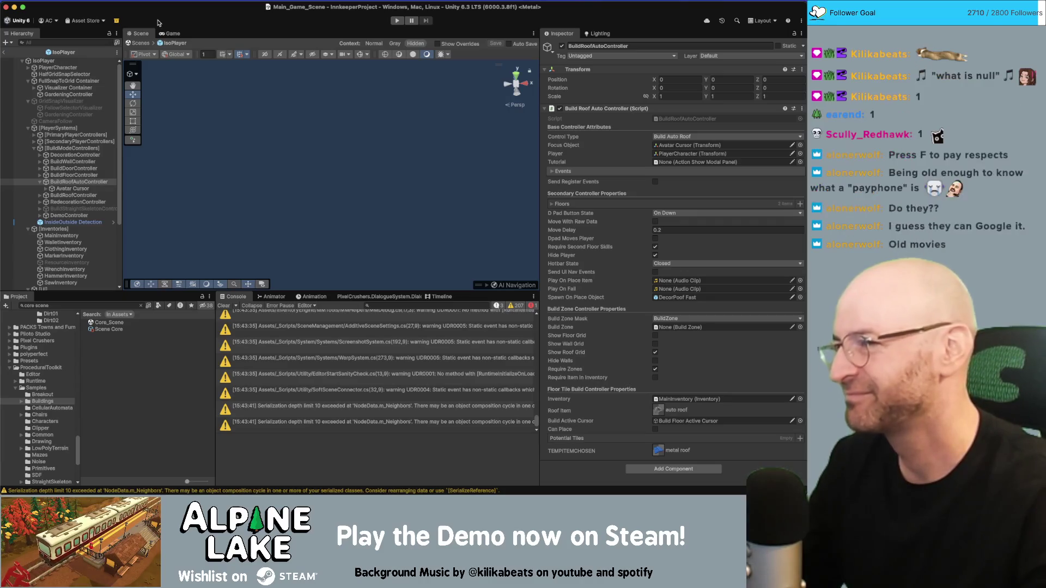
pyautogui.click(10, 55)
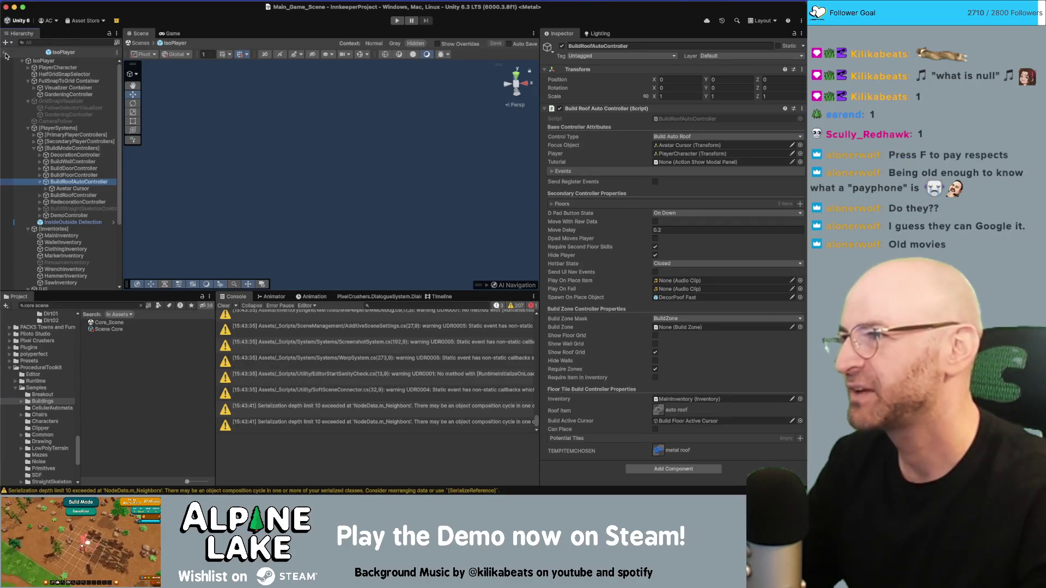
pyautogui.click(4, 53)
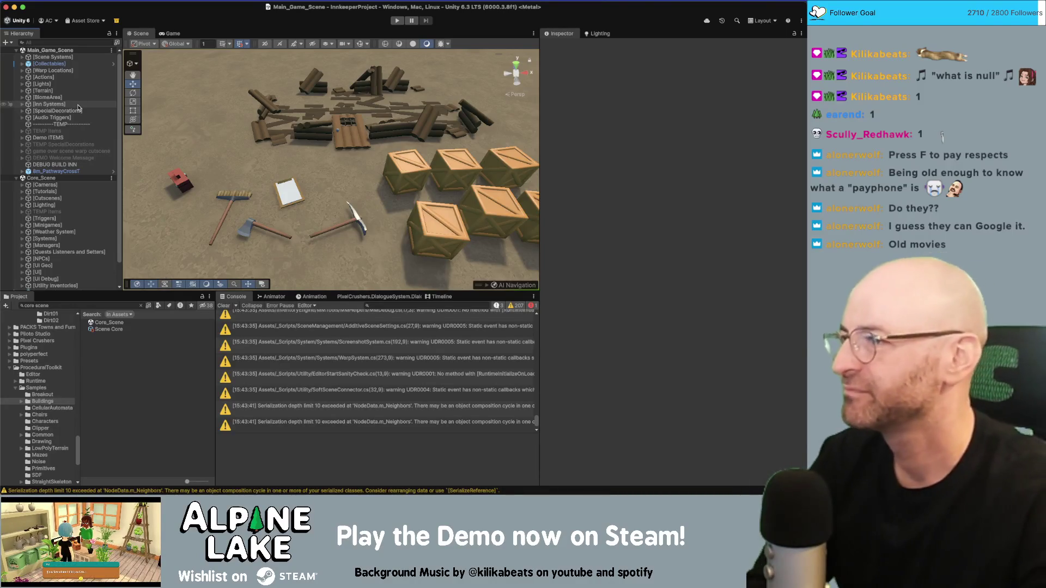
pyautogui.click(74, 107)
pyautogui.press('Right')
pyautogui.press('Down')
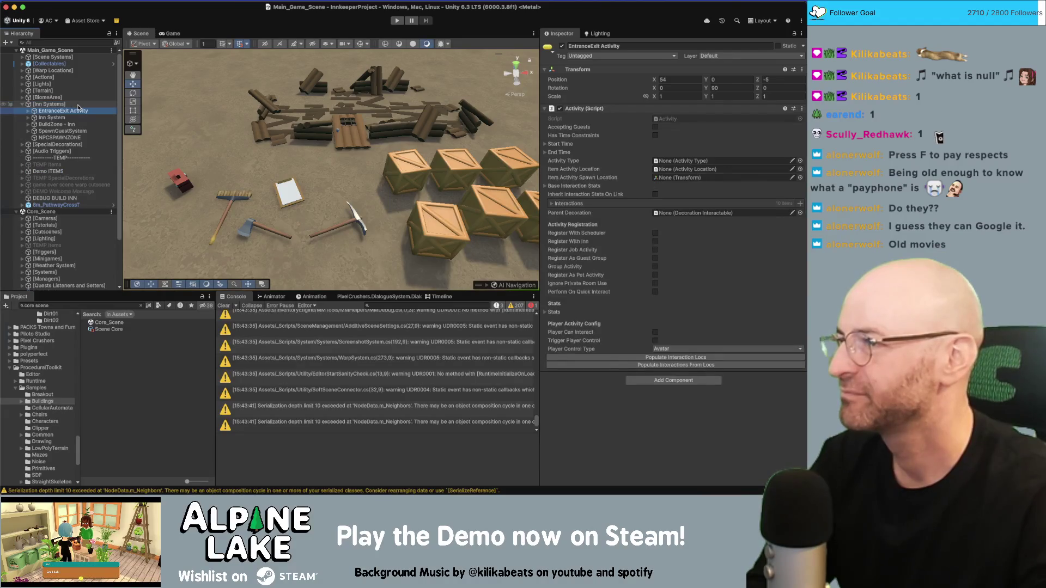
pyautogui.press('Down')
pyautogui.click(62, 124)
pyautogui.press('Right')
pyautogui.click(68, 157)
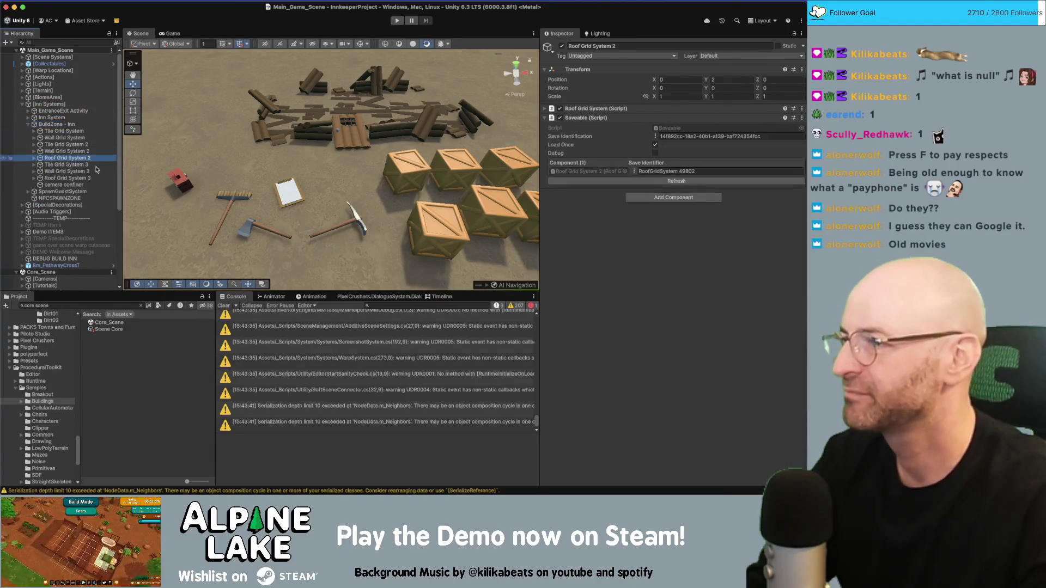
pyautogui.keyDown('super'); pyautogui.click(89, 179); pyautogui.keyUp('super')
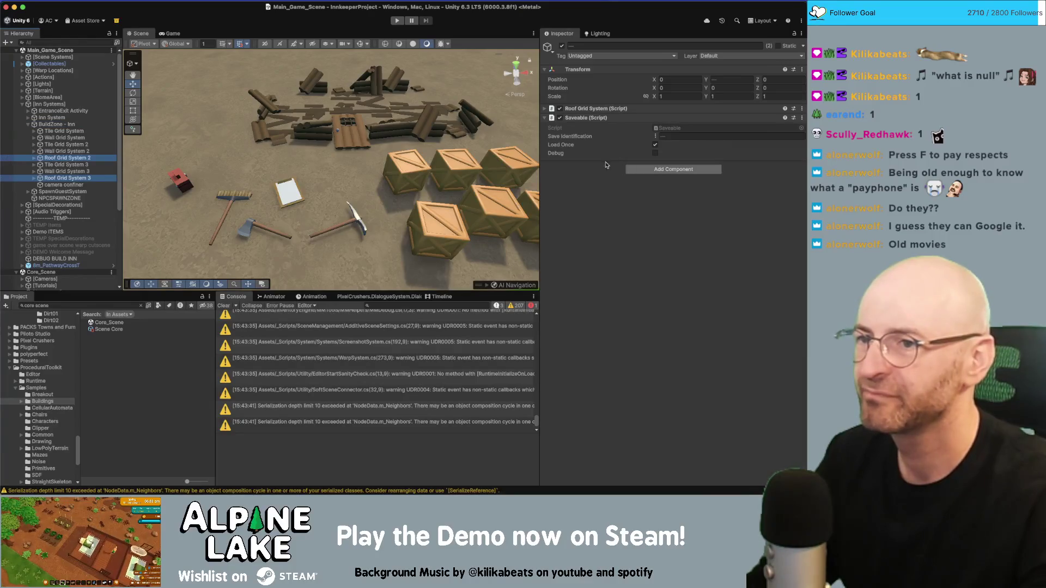
# Step: Expand the Roof Grid System component and search the Roof Tiles picker for 'roof node', then close it
pyautogui.click(626, 108)
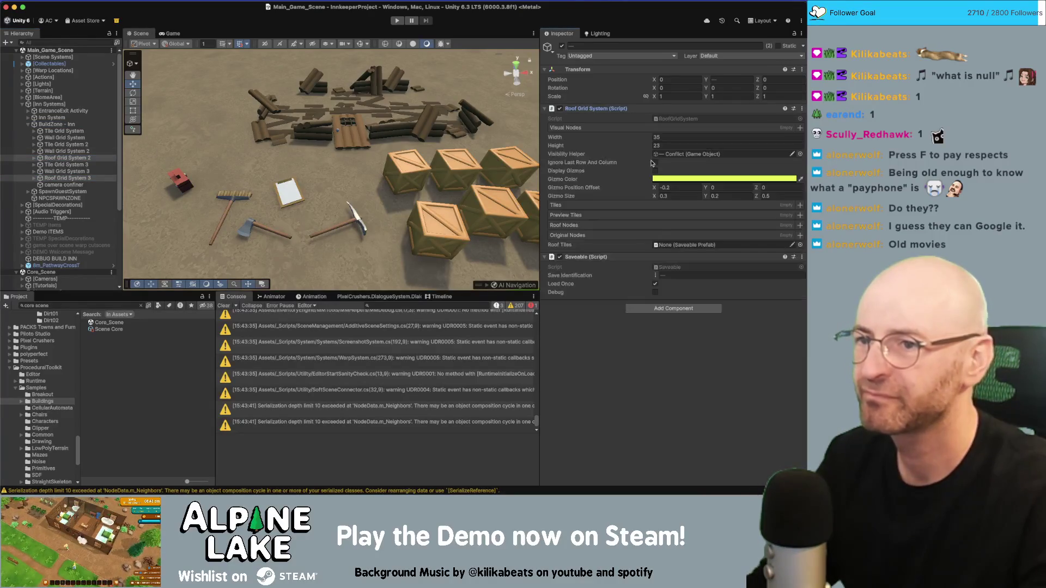
pyautogui.click(800, 245)
pyautogui.write('roof node')
pyautogui.press('Escape')
pyautogui.press('Escape')
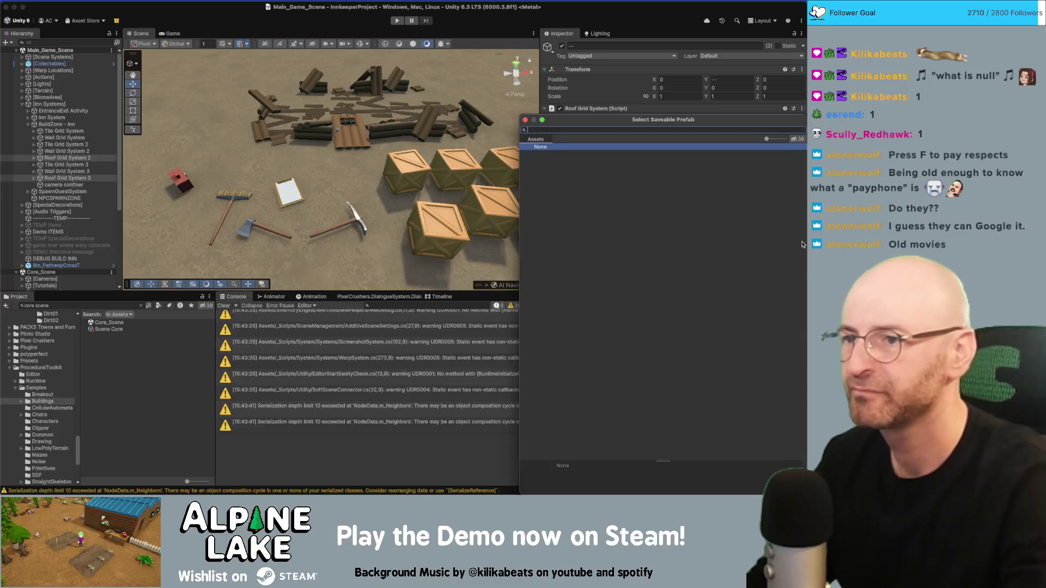